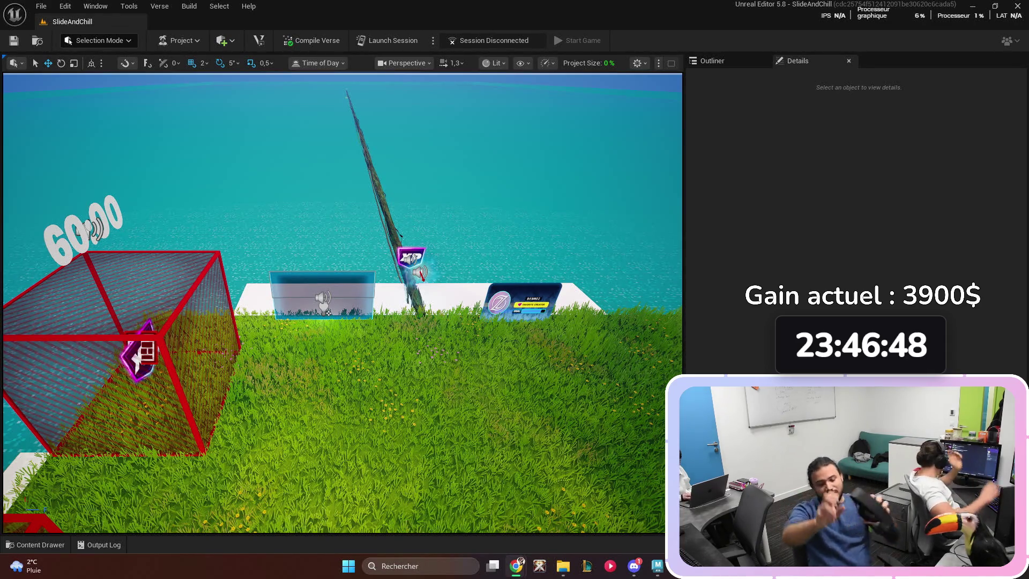
- Use File > Open Project to display the Project Browser listing the user's projects
key("alt+Tab")
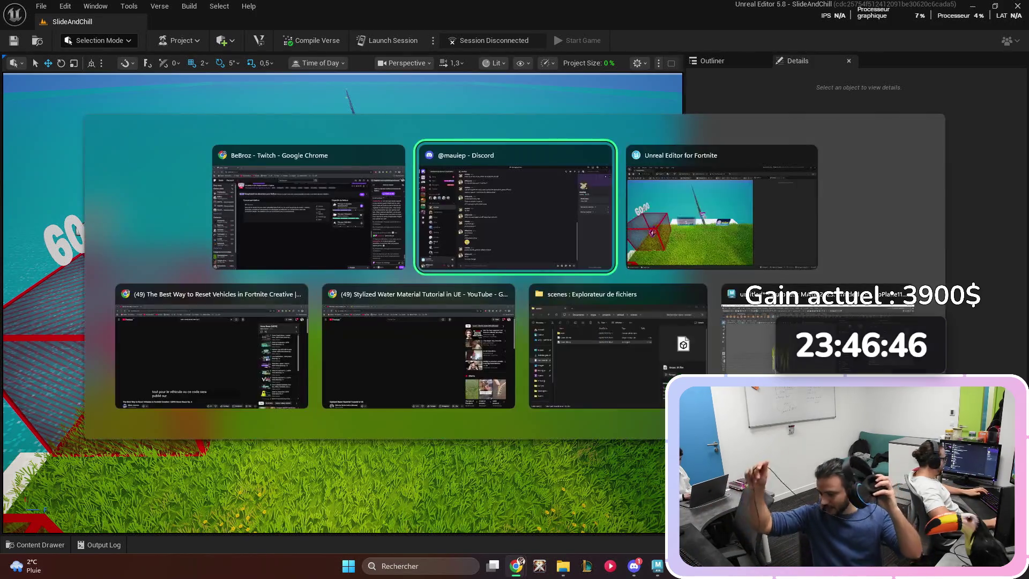
key("Escape")
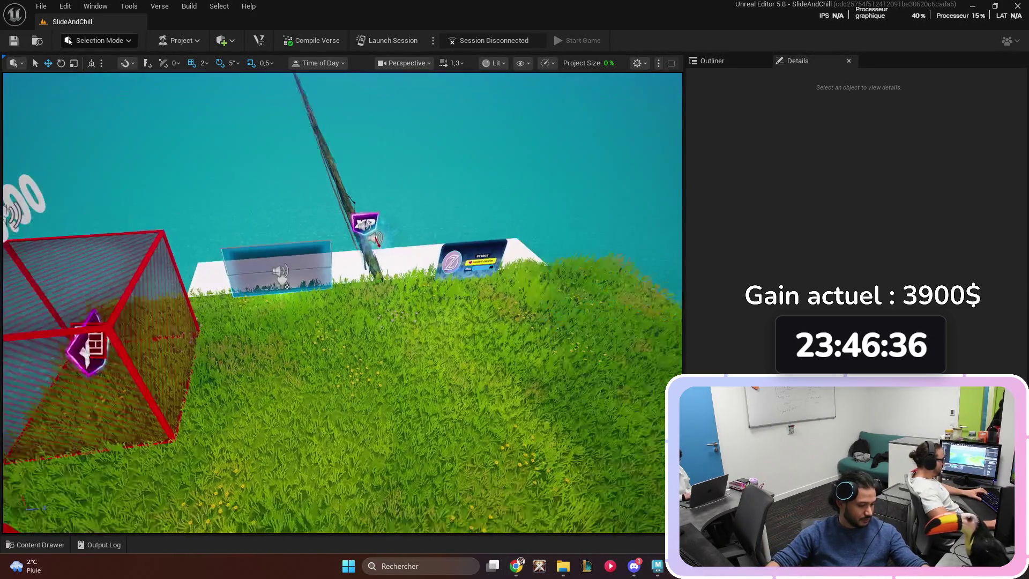
left_click(65, 6)
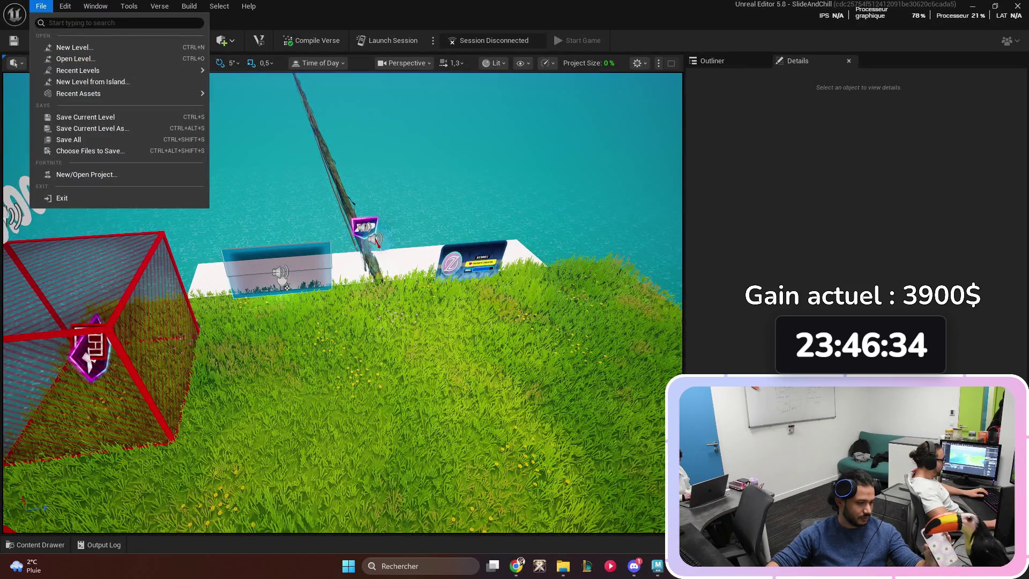
left_click(70, 174)
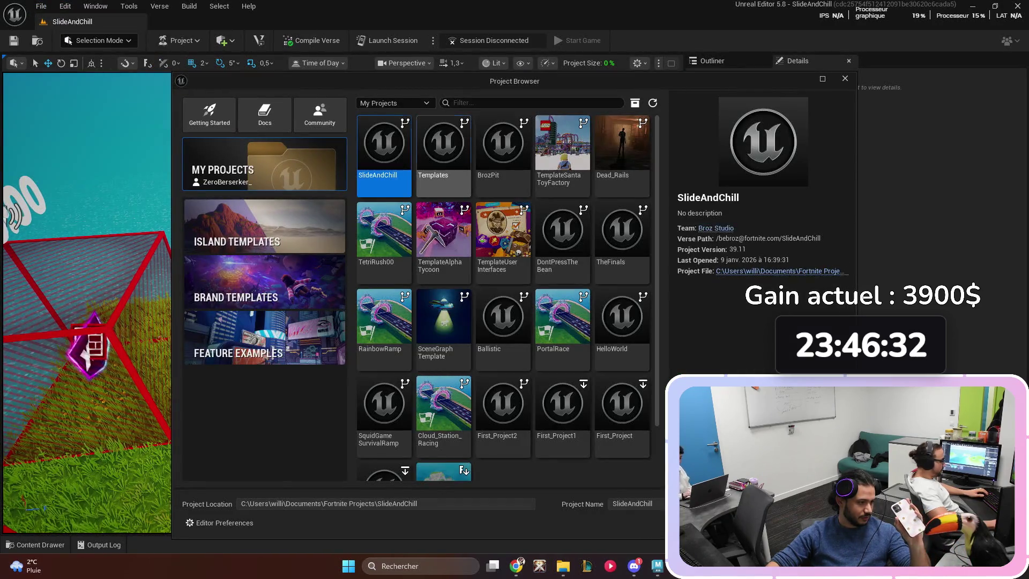
- Load the Templates project and fly the camera toward the white pads and props
double_click(445, 147)
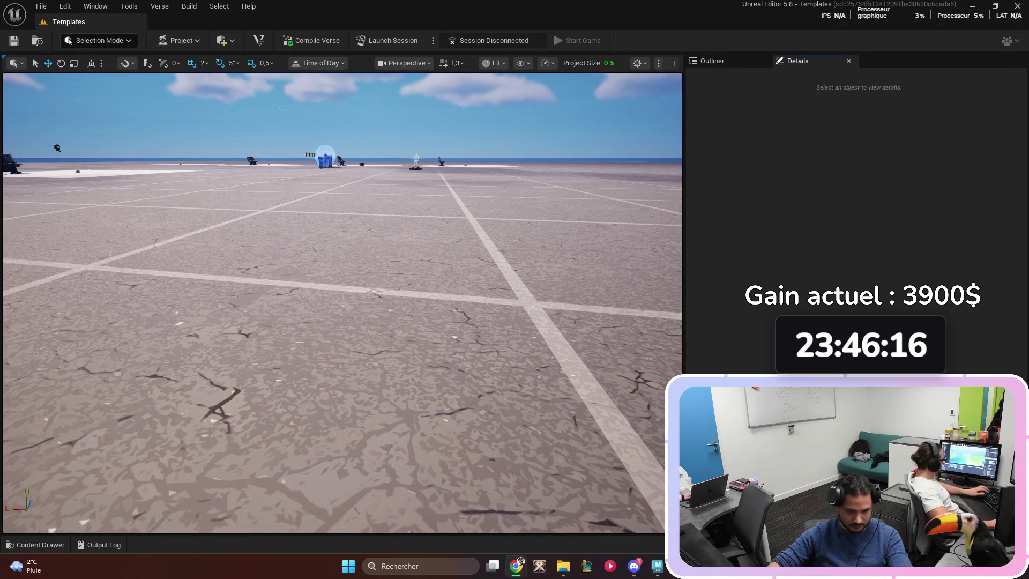
scroll(343, 302, "up", 2)
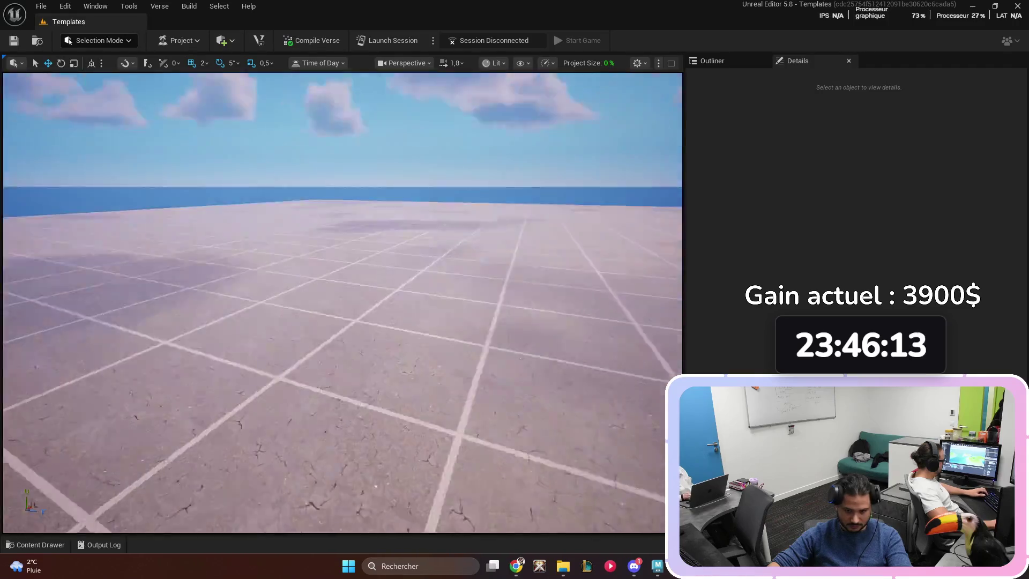
mouse_move(343, 303)
left_mouse_down()
mouse_move(322, 290)
mouse_move(343, 322)
mouse_move(364, 311)
mouse_move(343, 278)
left_mouse_up()
key("ctrl+space")
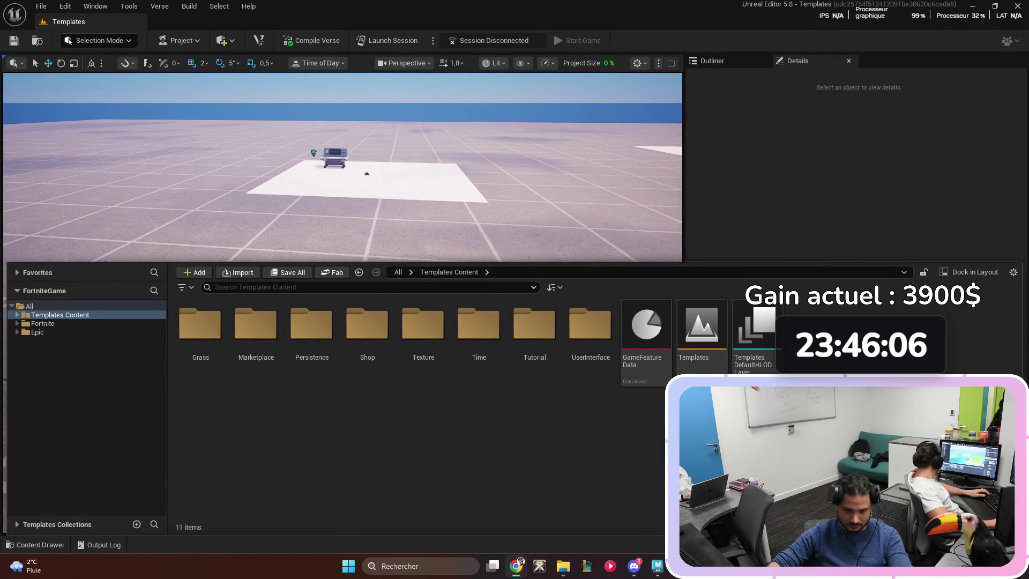
- Add a folder named Water under Templates Content and go into it
right_click(388, 421)
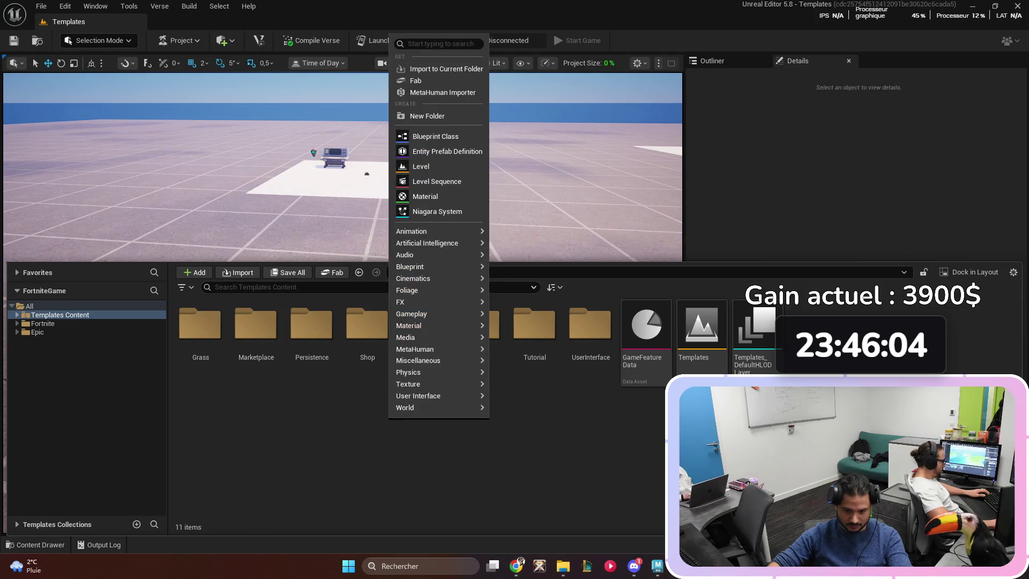
left_click(427, 116)
type("Water")
key("Return")
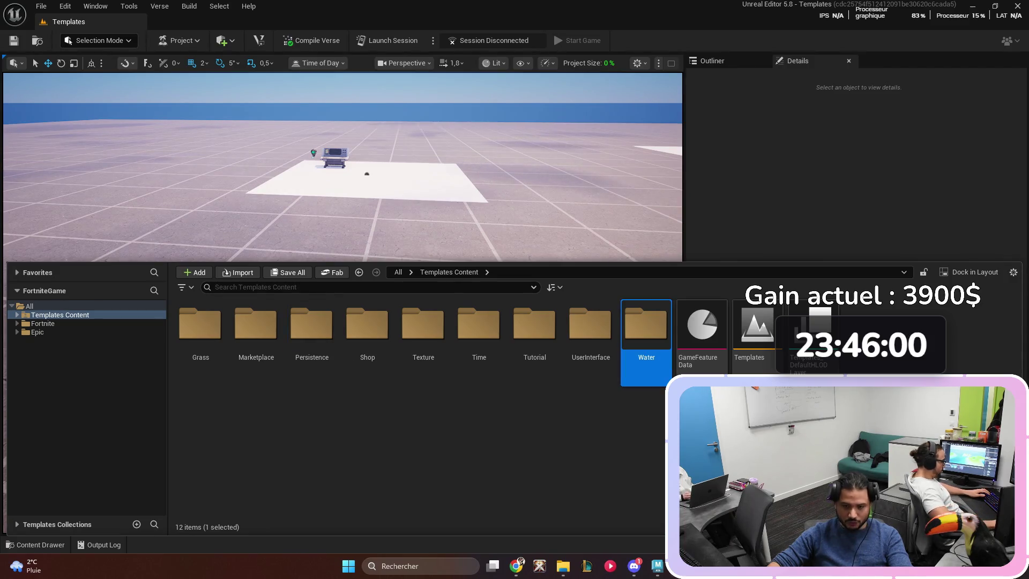
double_click(645, 324)
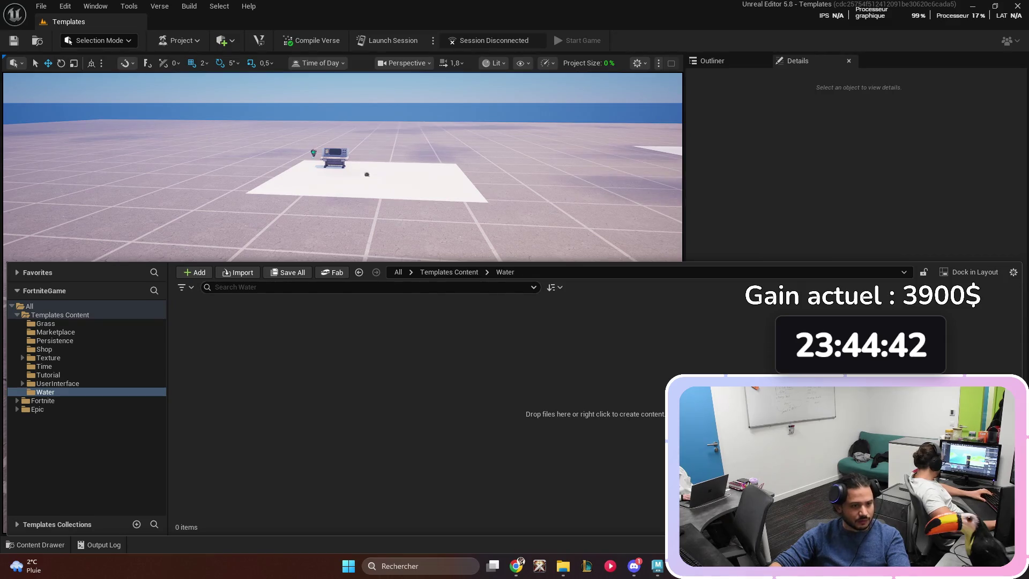
right_click(285, 418)
- Create a new Material asset named M_Water in the Water folder
left_click(310, 191)
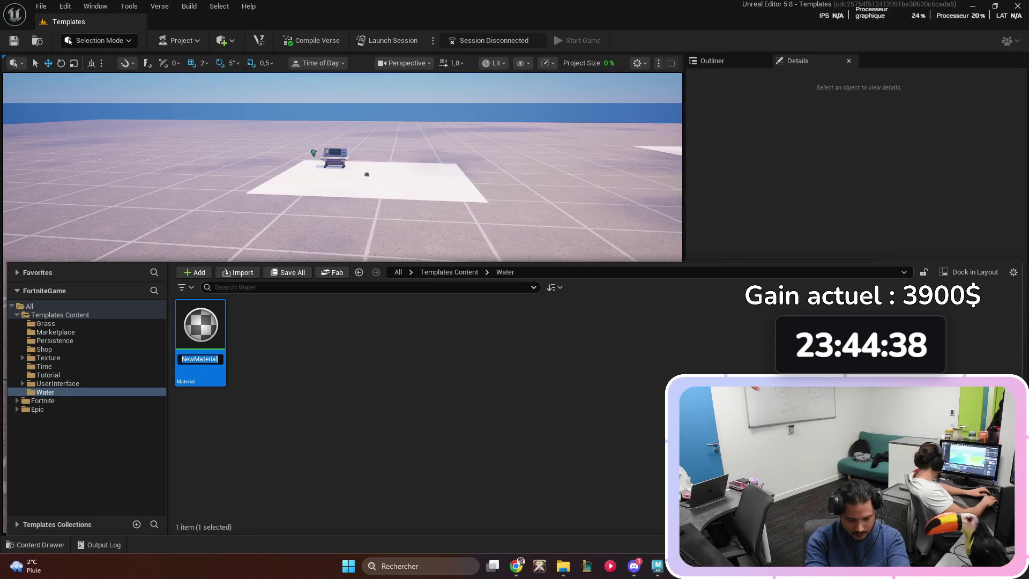
type("M_Water")
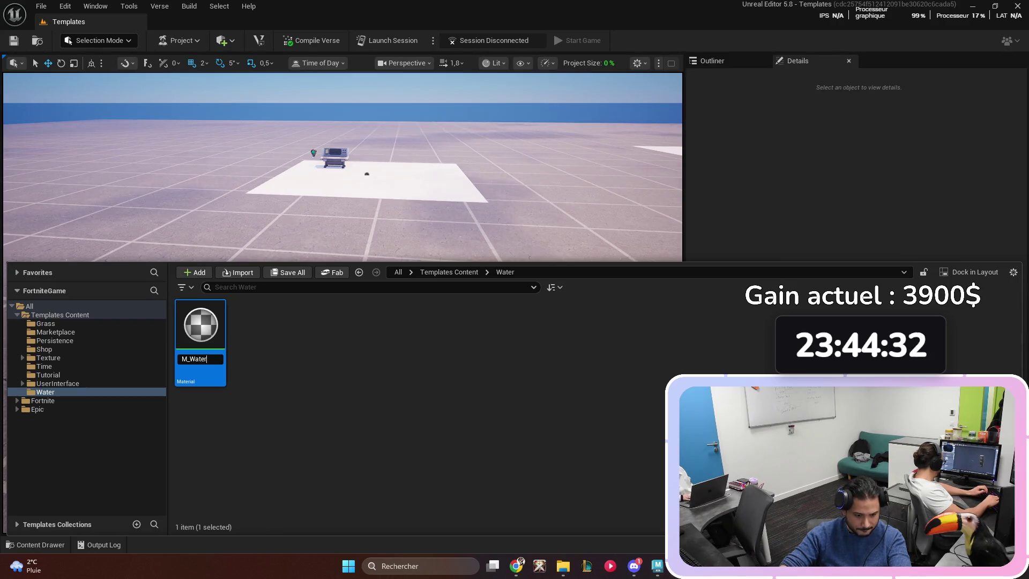
key("Return")
- Bring back the Content Drawer and load M_Water into the material editor
right_click(309, 190)
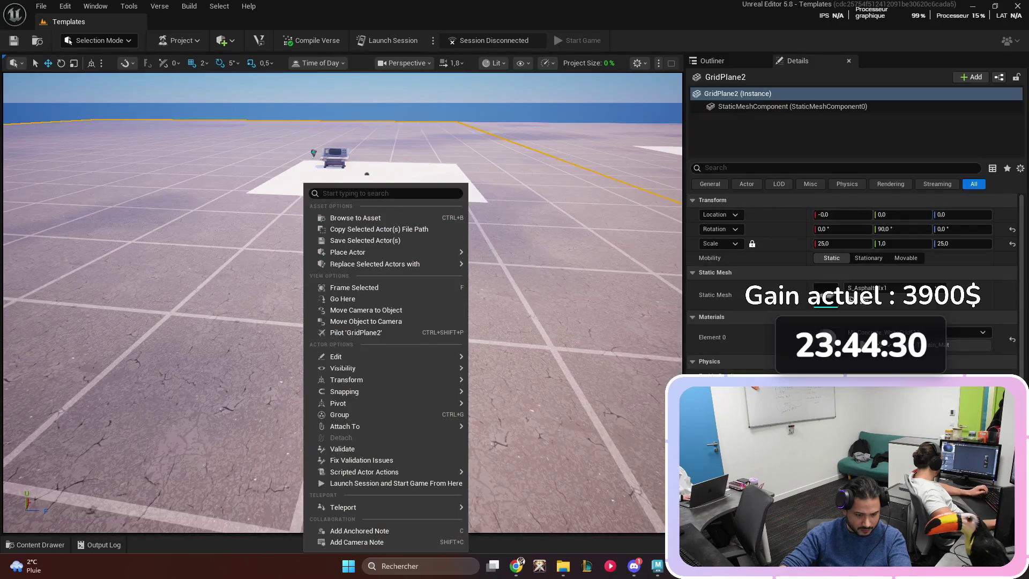
left_click(392, 41)
key("ctrl+space")
double_click(201, 337)
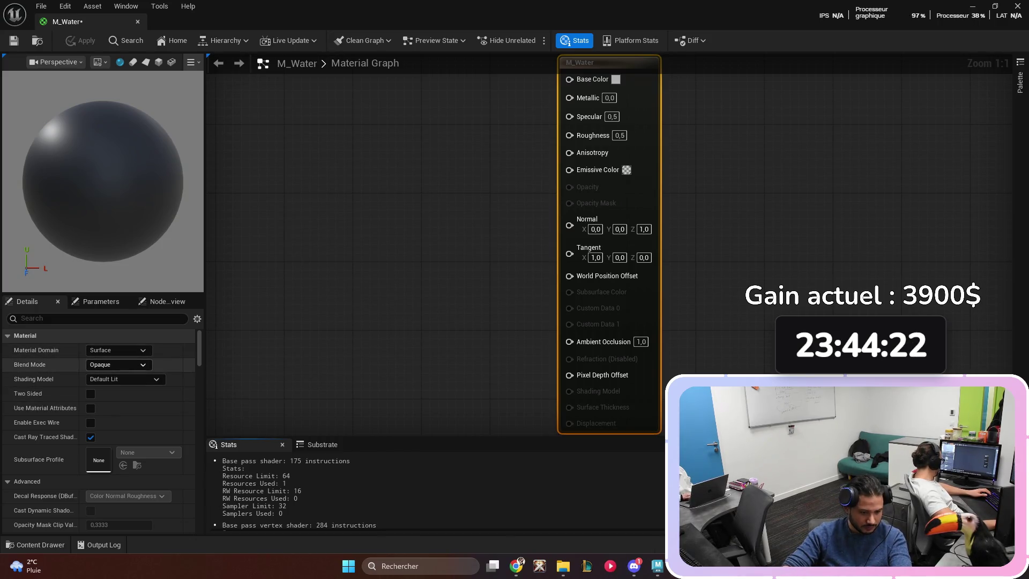
- Make M_Water Translucent, Two Sided, with Screen Space Reflections and Surface TranslucencyVolume lighting, then save
left_click(117, 364)
left_click(106, 396)
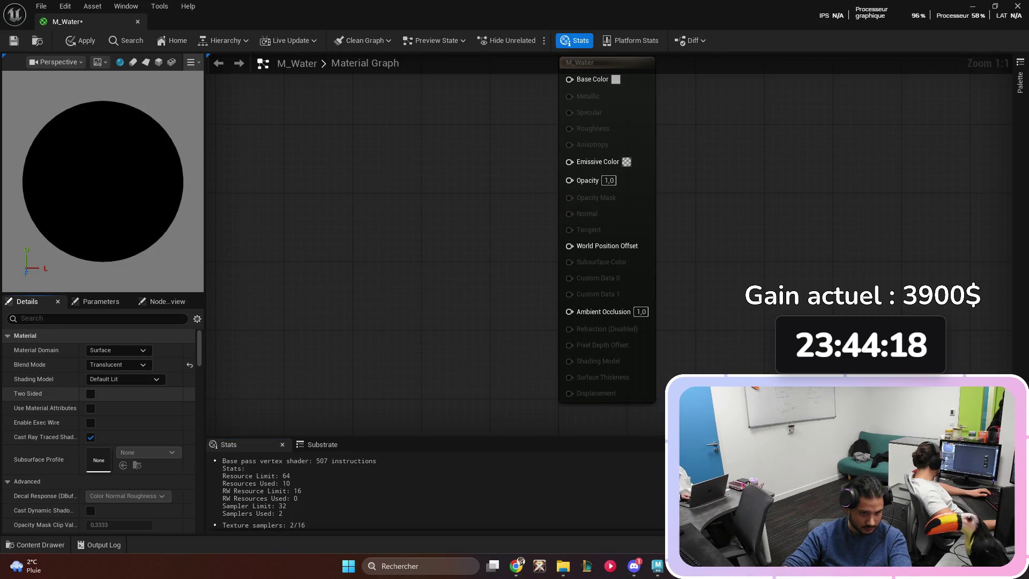
left_click(90, 393)
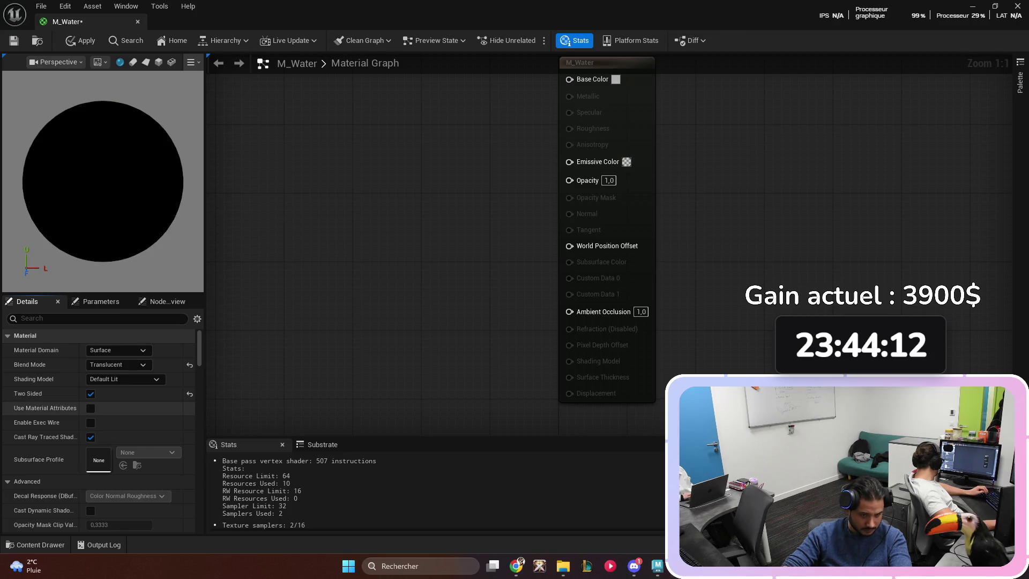
scroll(89, 401, "down", 10)
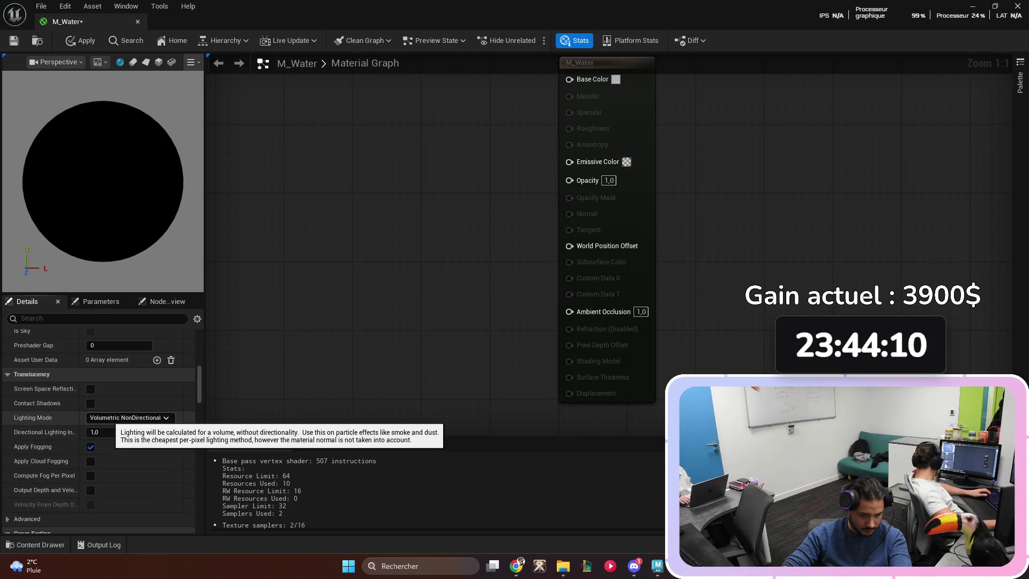
scroll(89, 413, "down", 2)
left_click(91, 372)
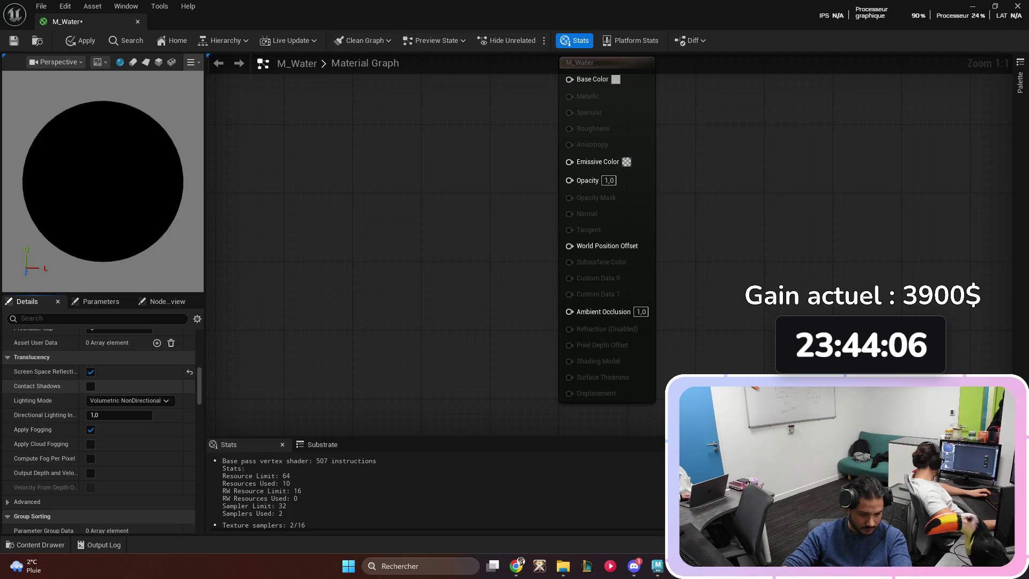
left_click(129, 400)
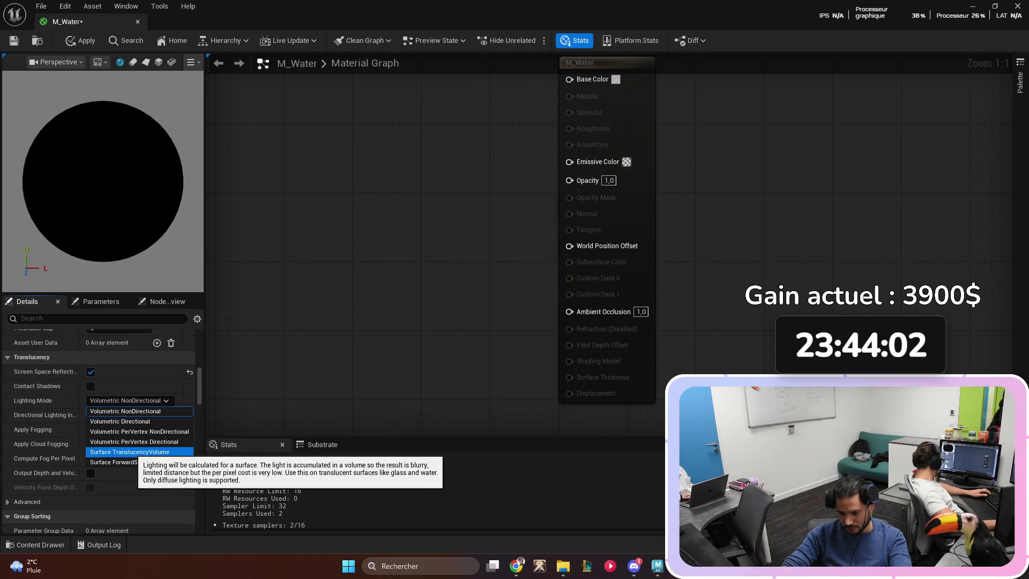
left_click(129, 451)
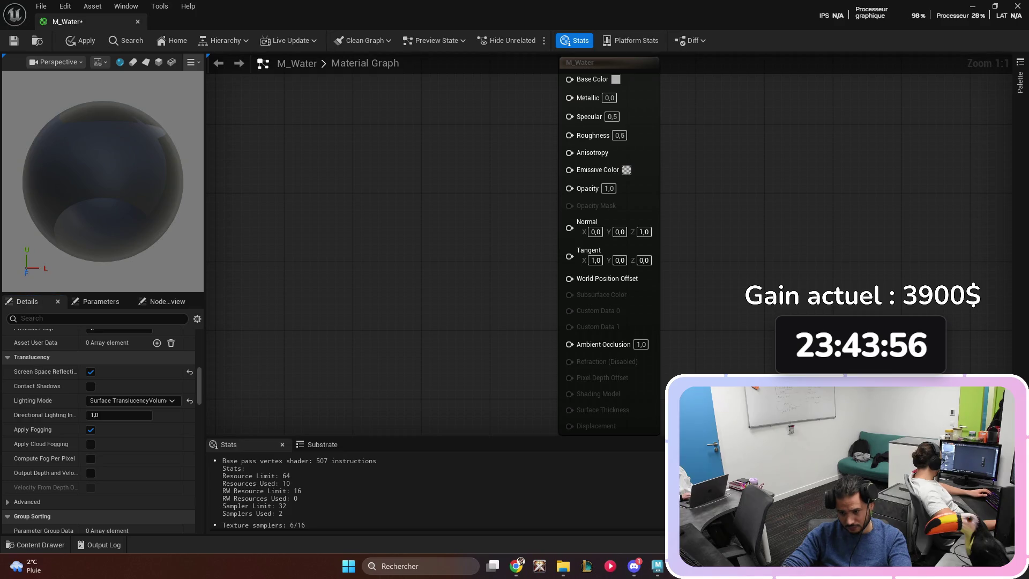
key("ctrl+s")
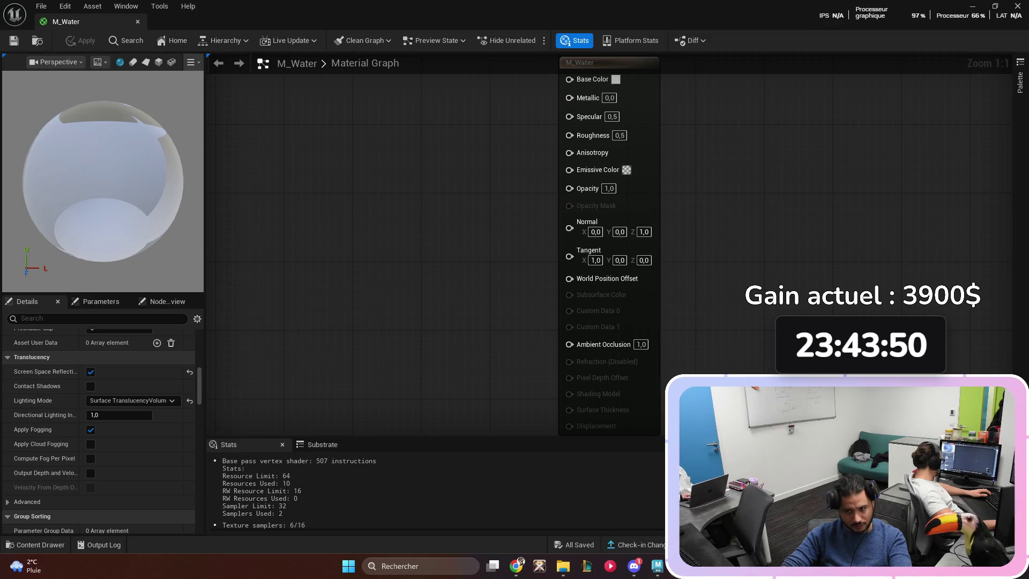
scroll(284, 237, "down", 2)
left_click_drag(349, 226, 525, 229)
left_click_drag(453, 198, 507, 221)
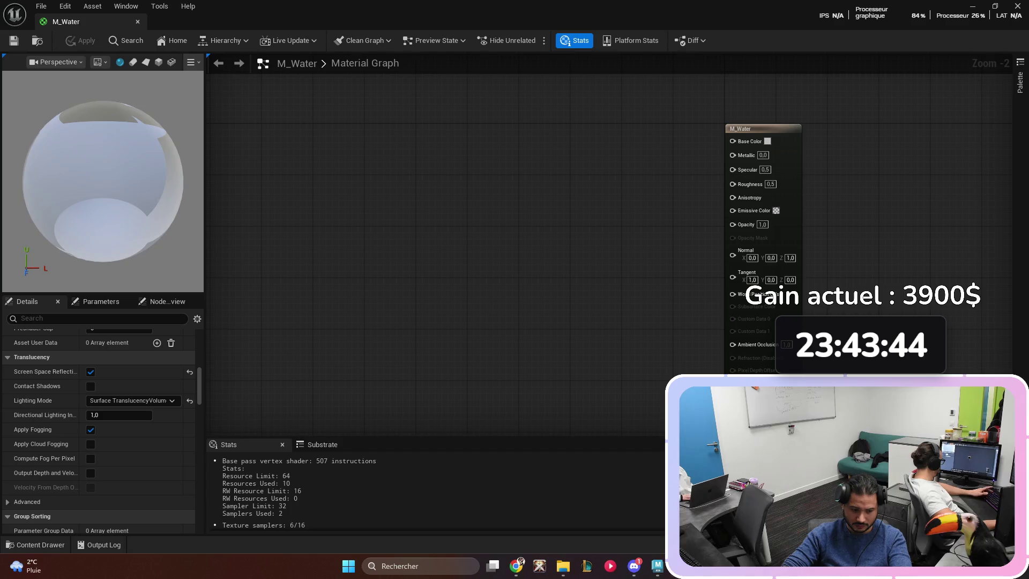
left_click(370, 134)
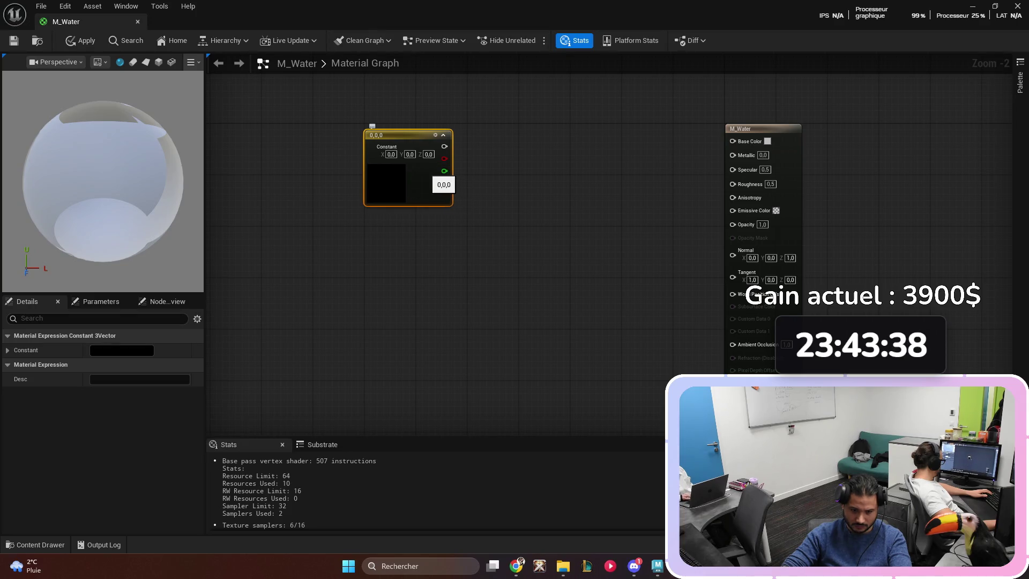
left_click_drag(399, 150, 297, 131)
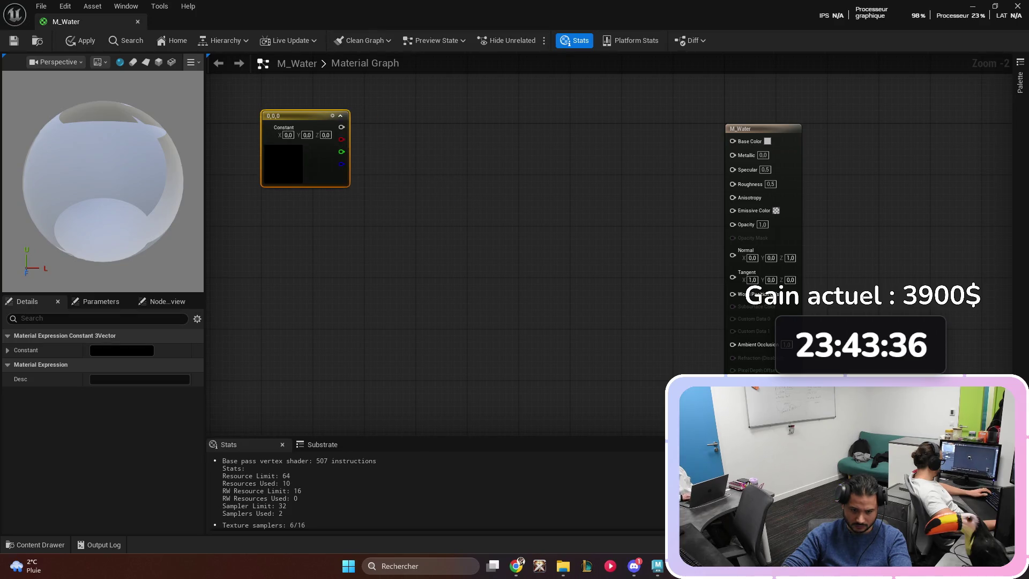
double_click(278, 123)
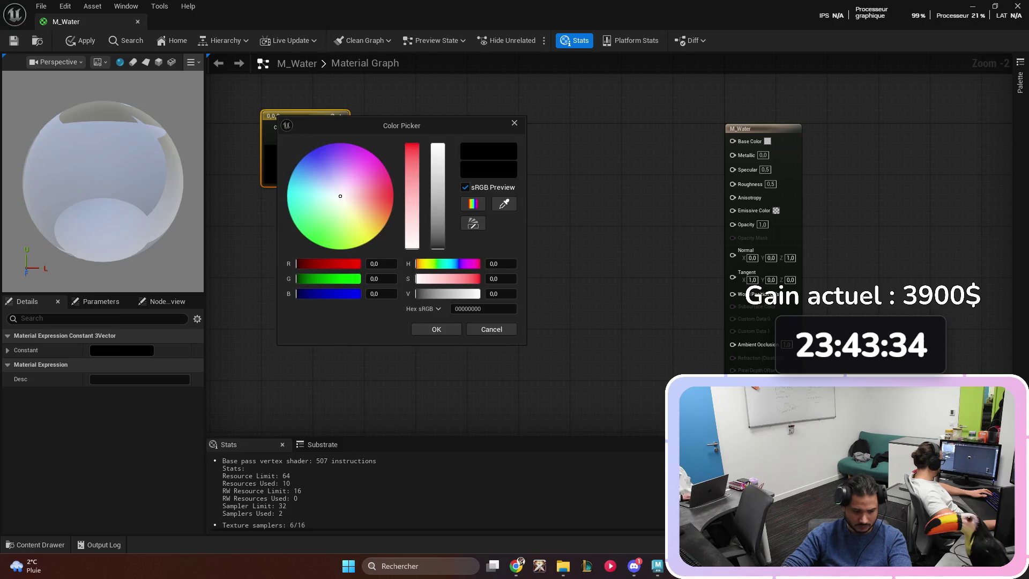
key("Escape")
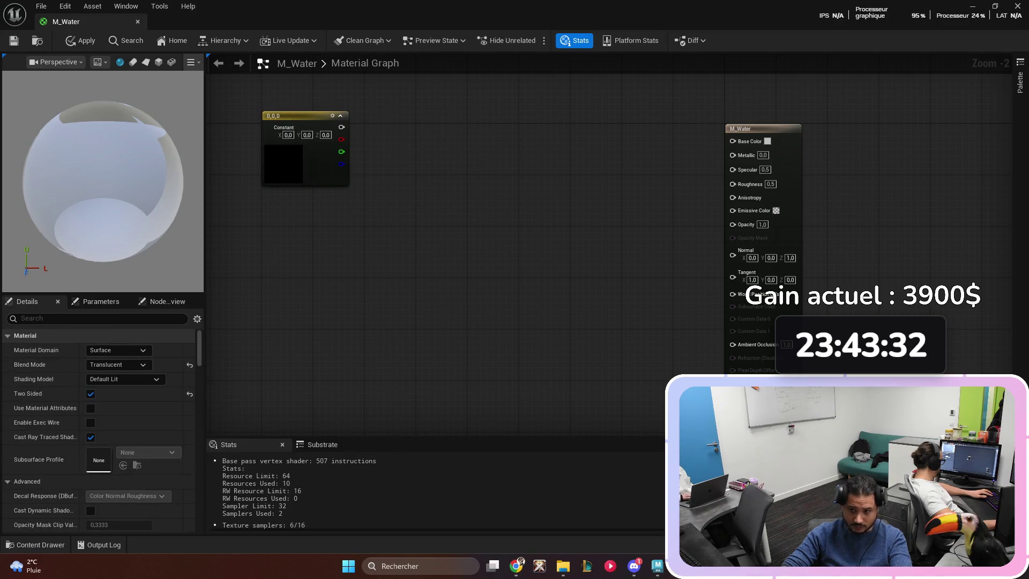
left_click(279, 121)
right_click(280, 119)
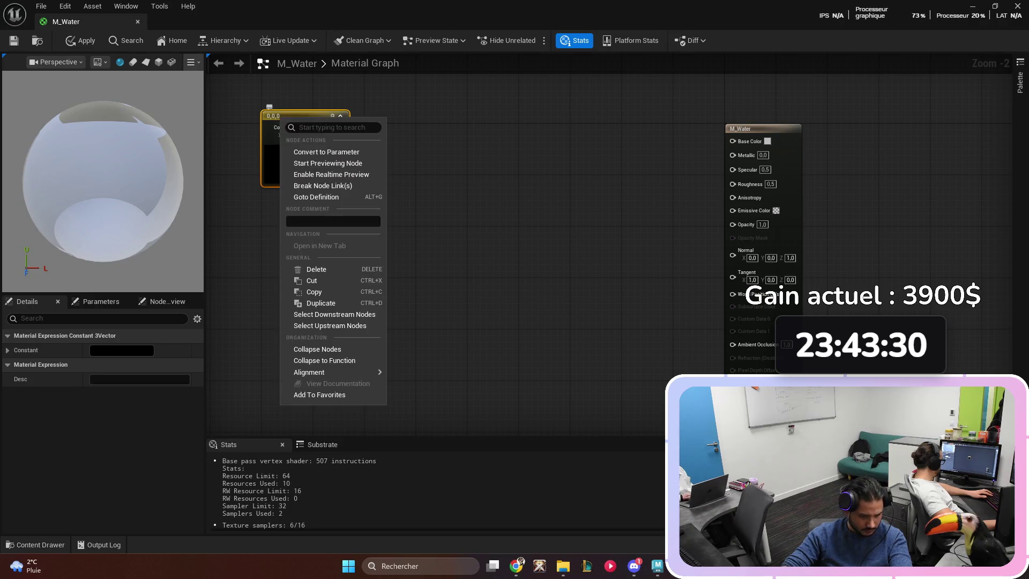
key("Escape")
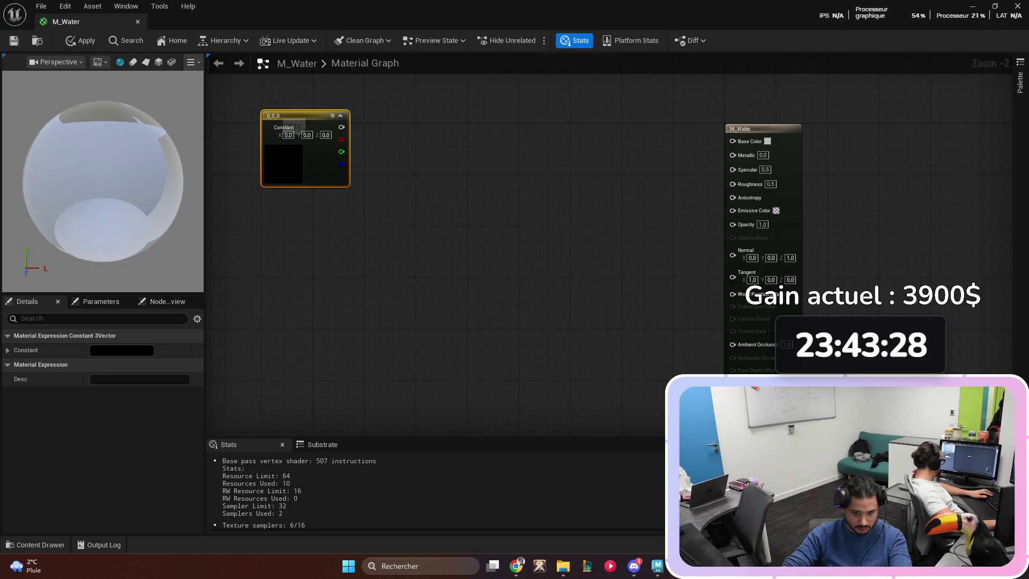
double_click(279, 120)
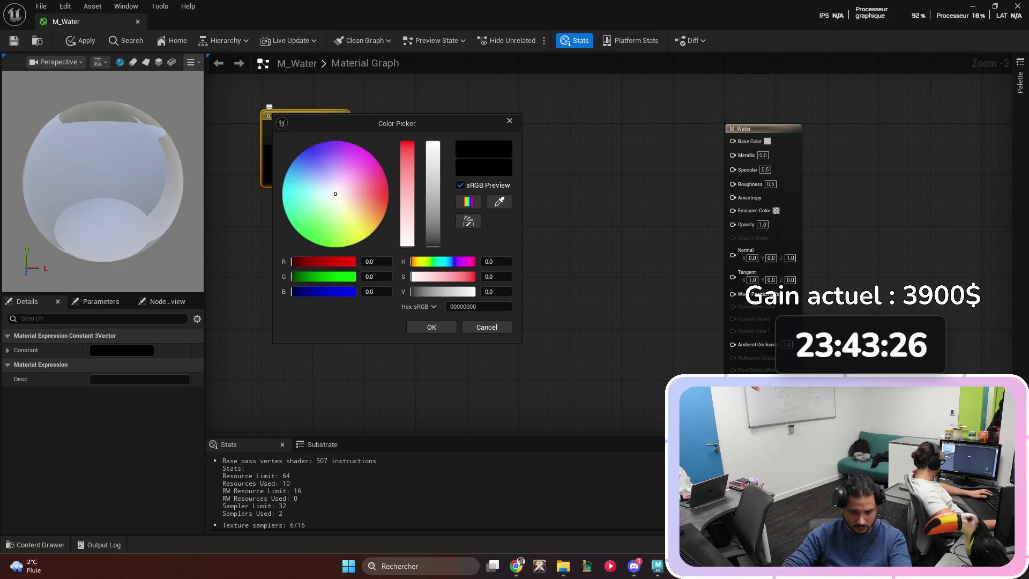
type("Wat")
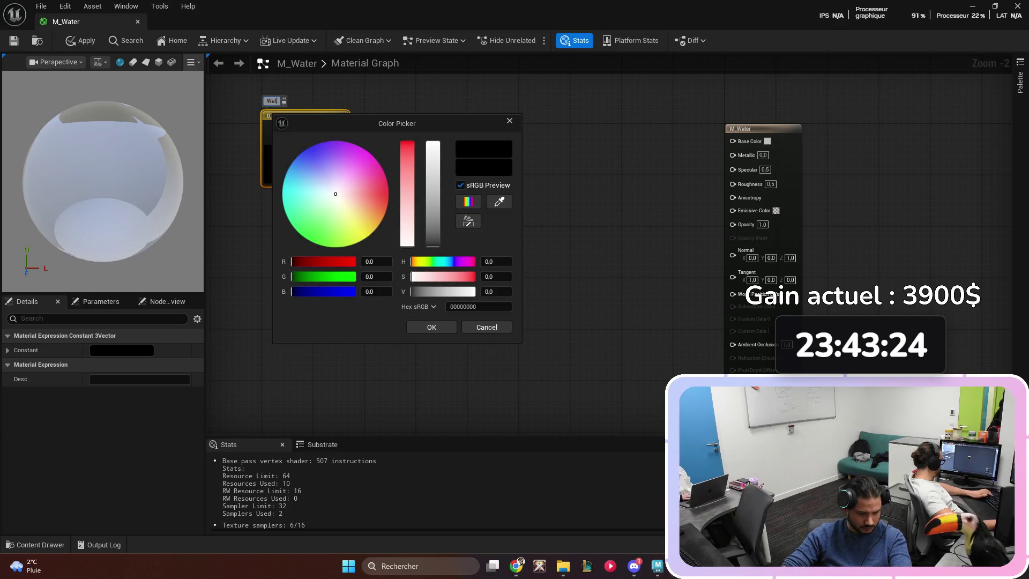
type("erColor")
key("Return")
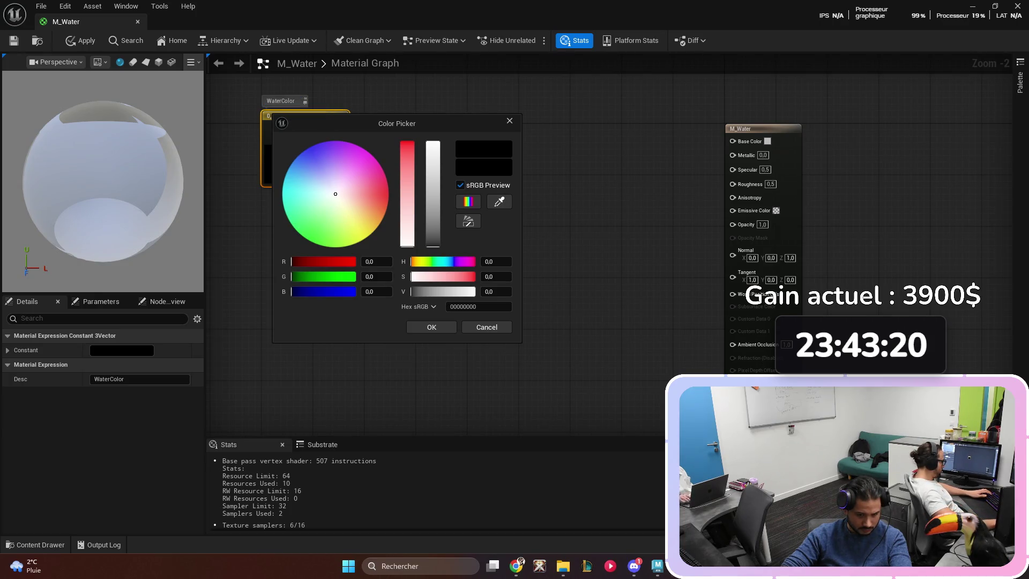
left_click(510, 121)
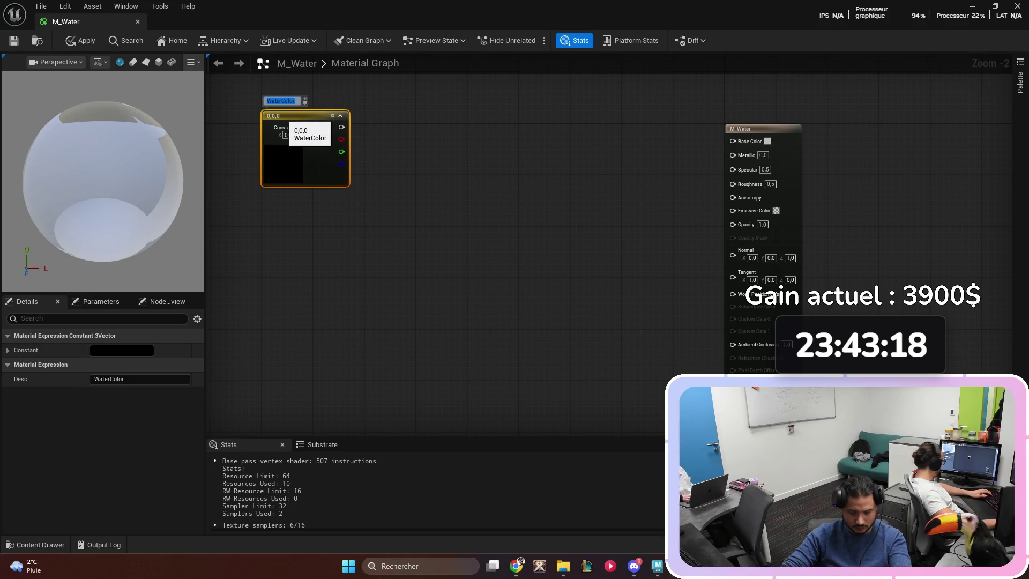
right_click(282, 118)
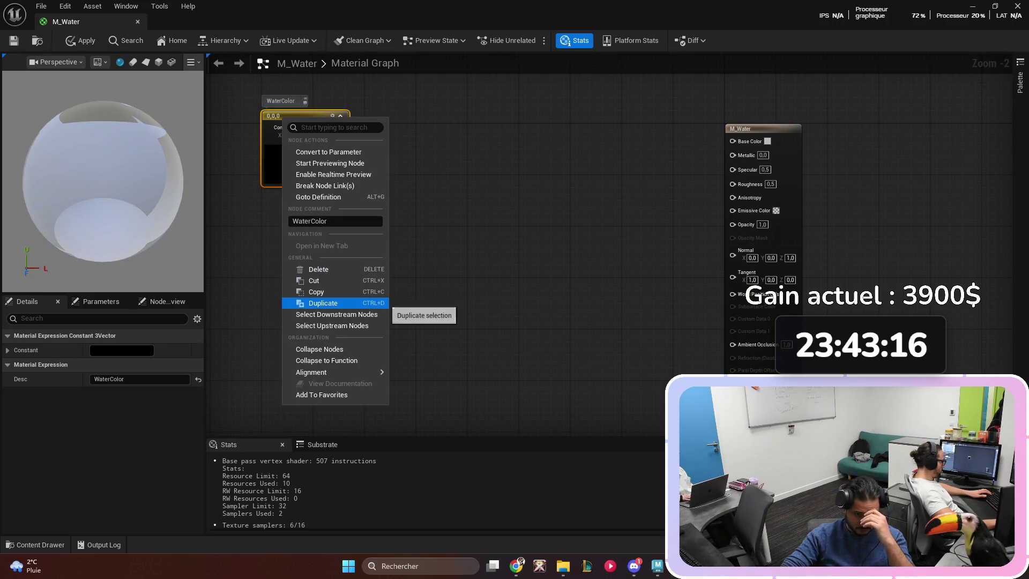
left_click(326, 360)
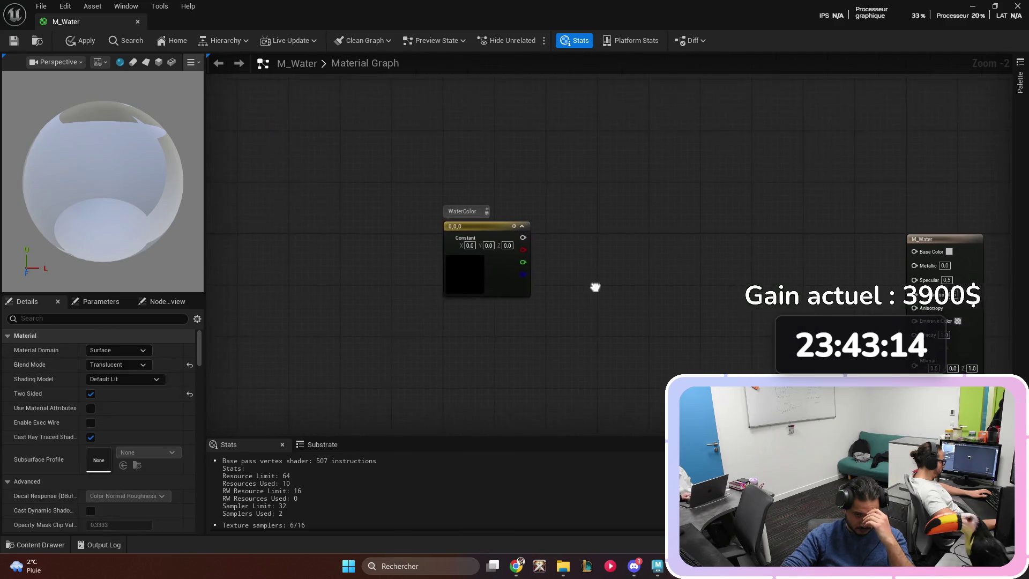
double_click(485, 210)
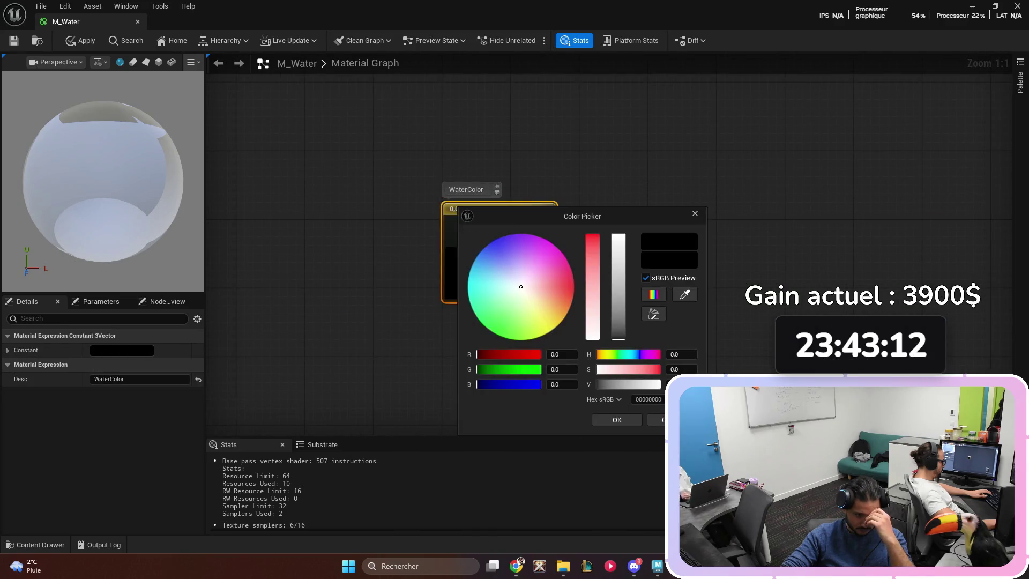
key("Escape")
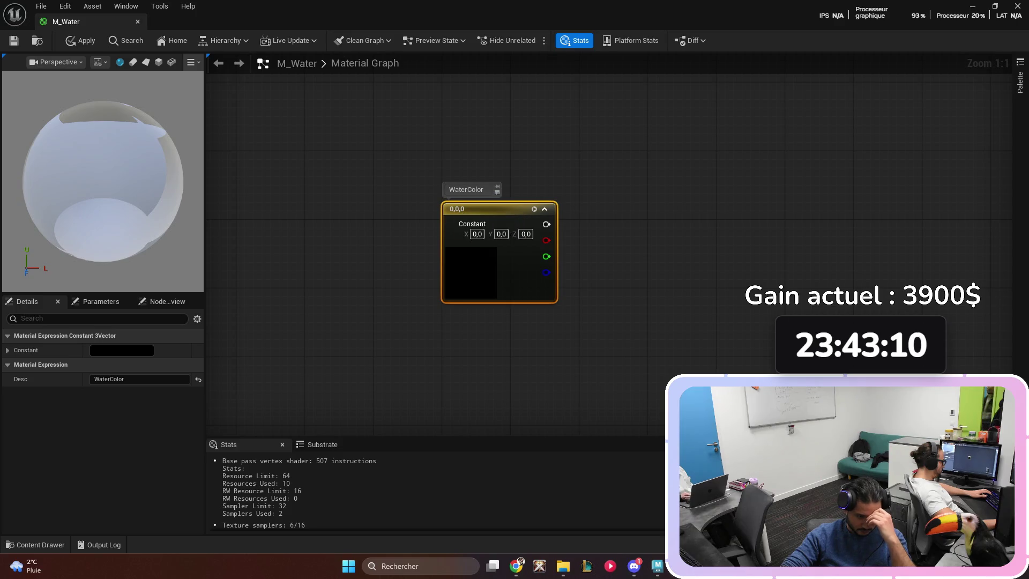
double_click(485, 210)
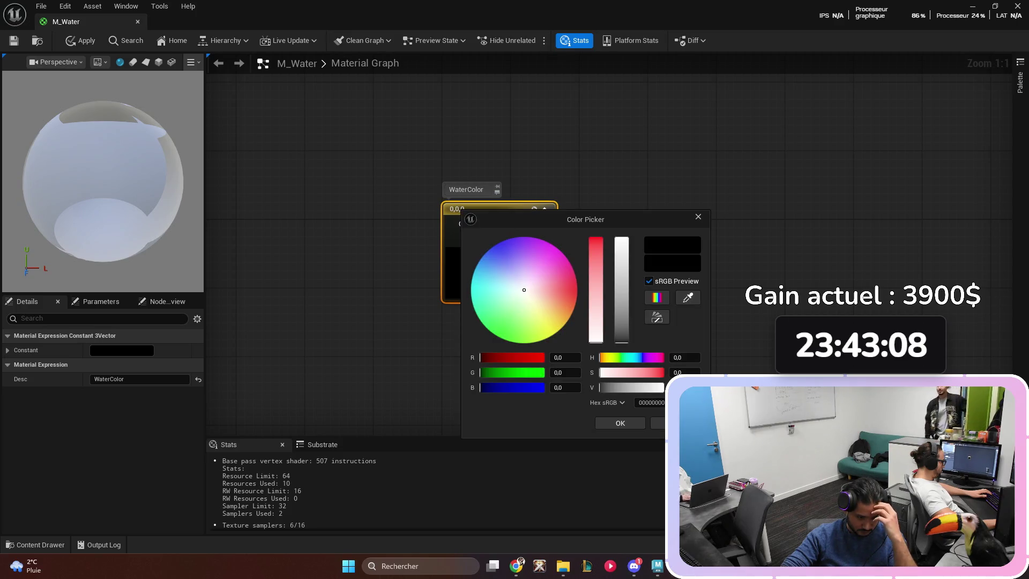
key("Escape")
right_click(465, 213)
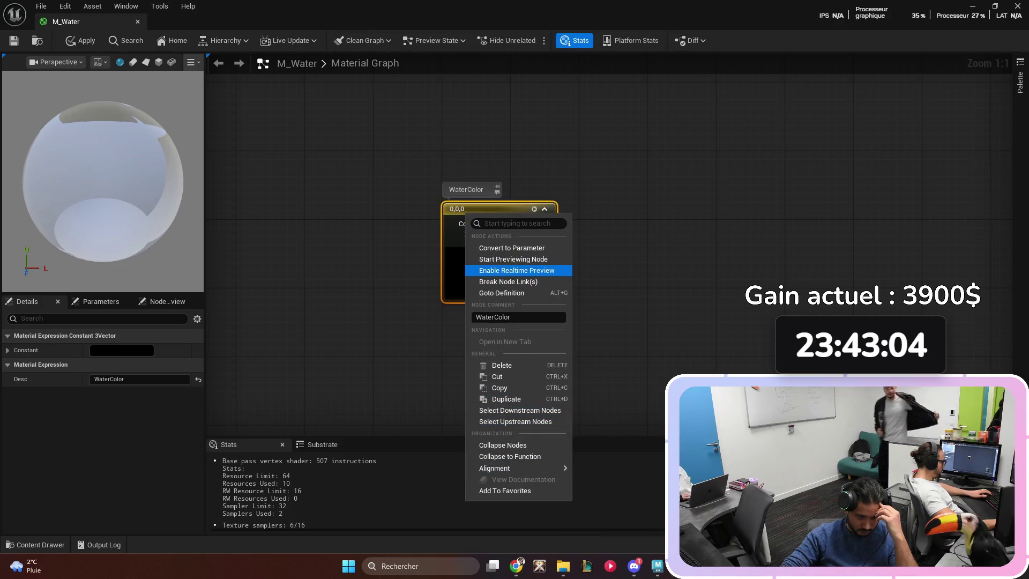
left_click(375, 375)
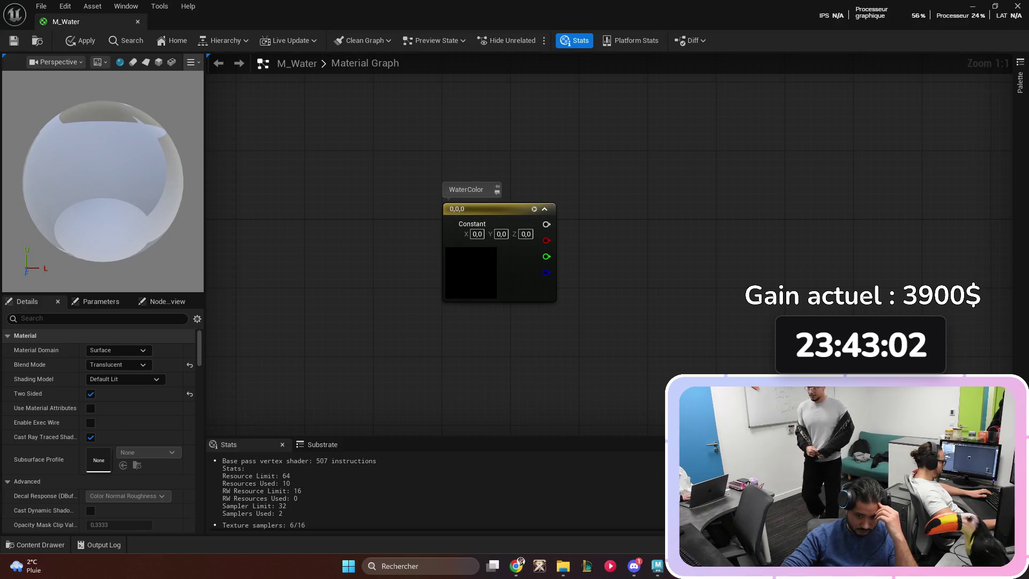
left_click(461, 212)
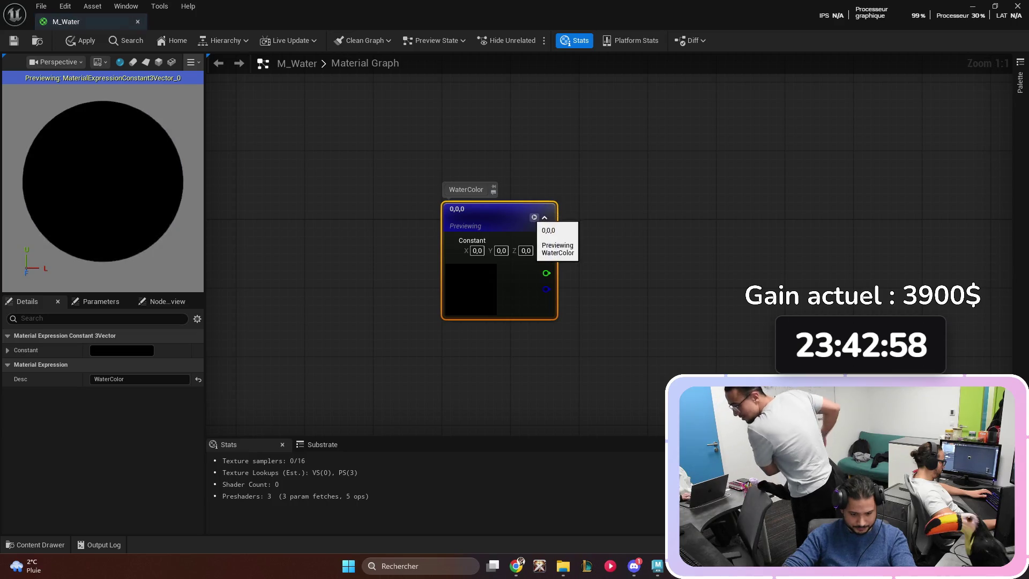
key("space")
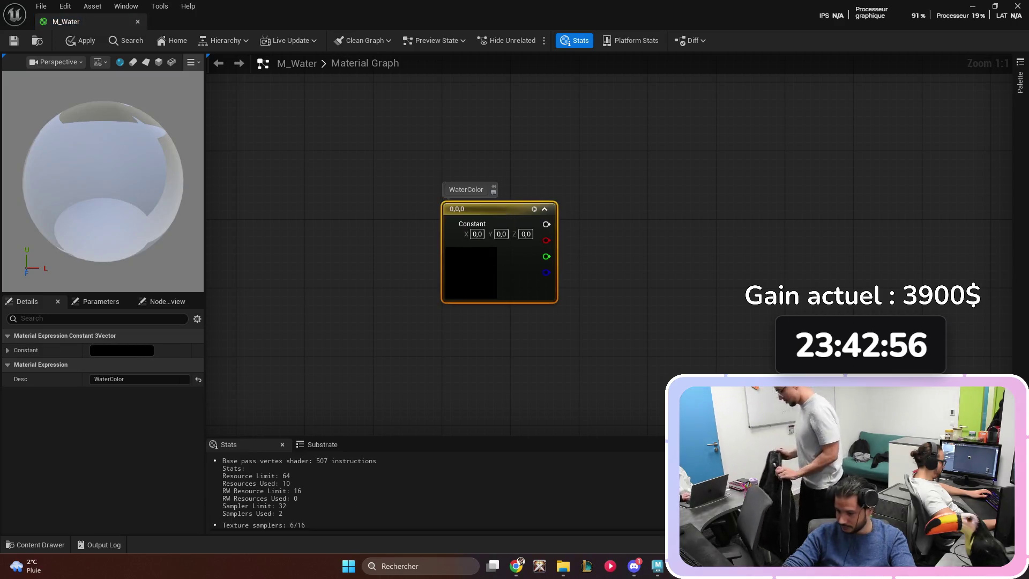
double_click(464, 210)
left_click(407, 333)
left_click(482, 209)
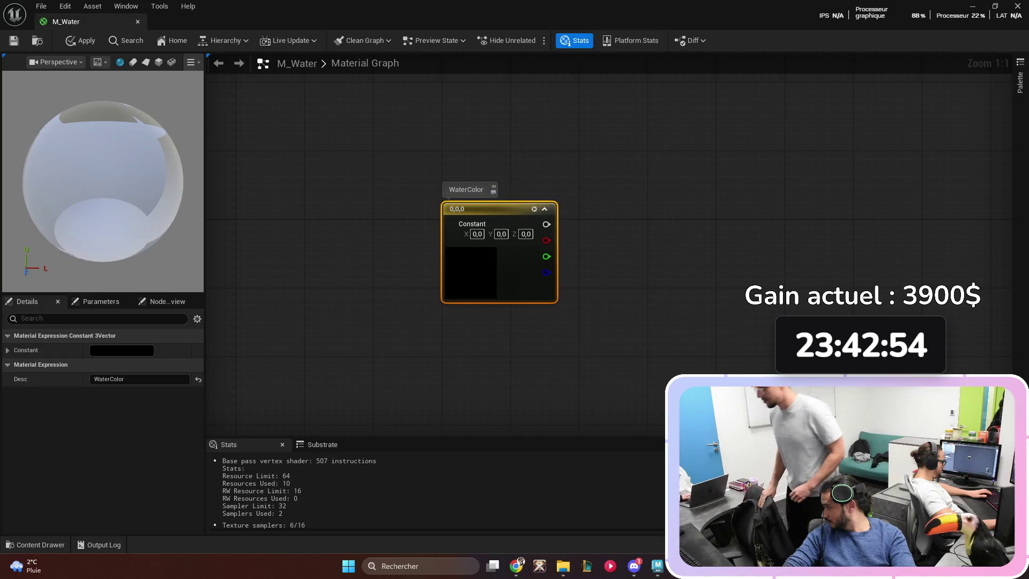
left_click(101, 301)
left_click(27, 301)
left_click(167, 301)
left_click(27, 301)
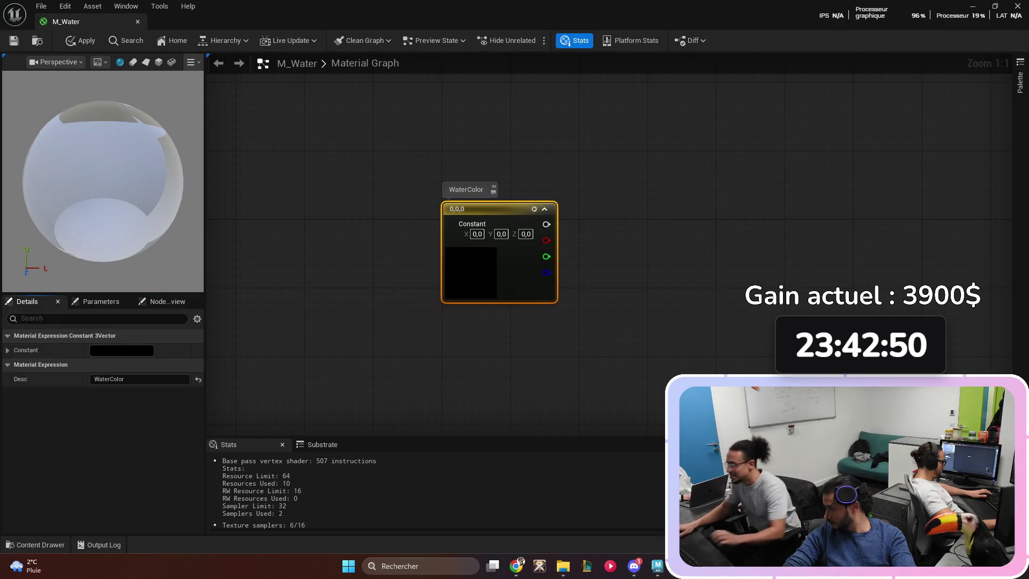
scroll(513, 257, "down", 1)
mouse_move(494, 253)
left_mouse_down()
mouse_move(375, 252)
mouse_move(443, 207)
mouse_move(519, 234)
left_mouse_up()
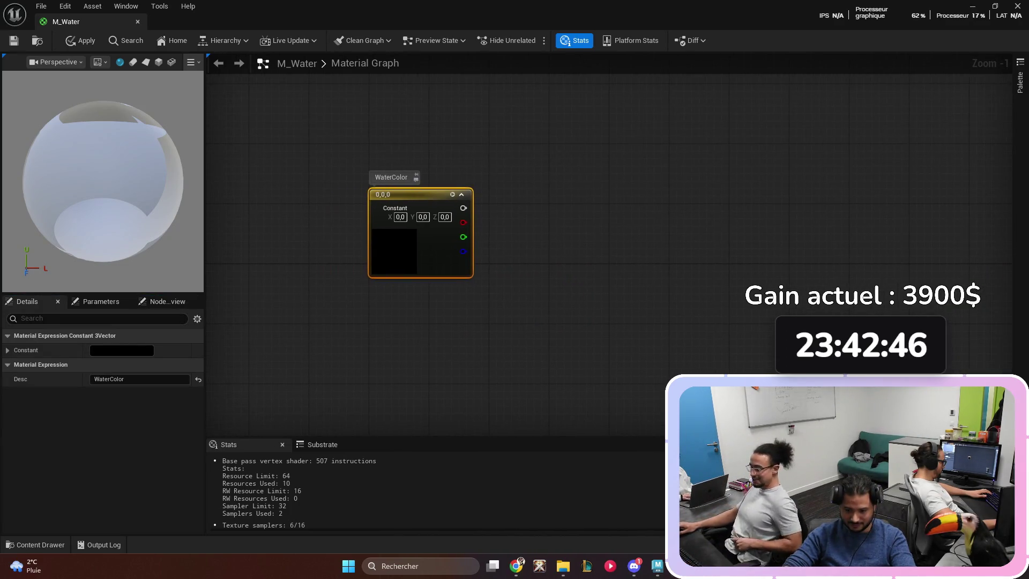
double_click(391, 196)
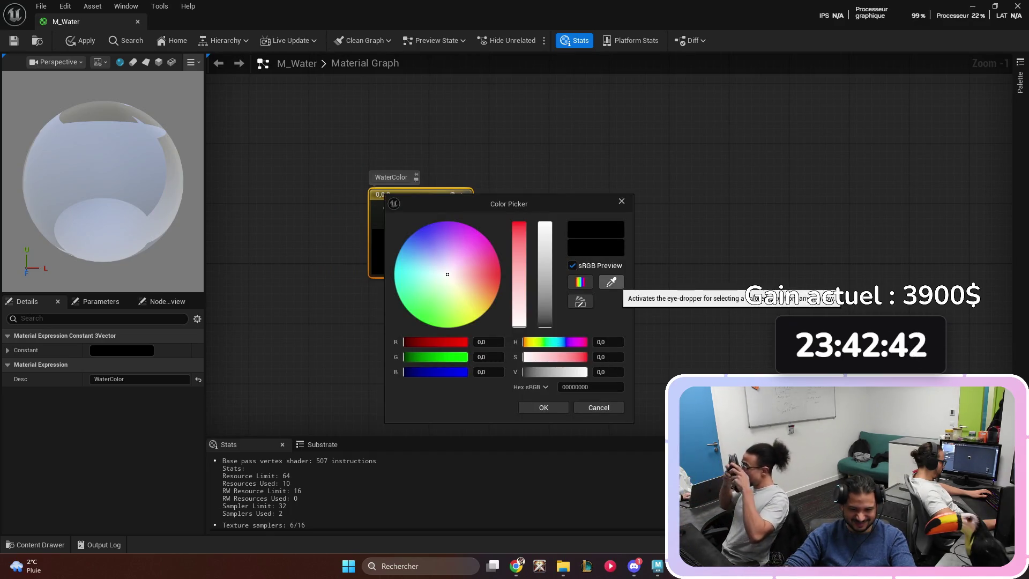
key("Escape")
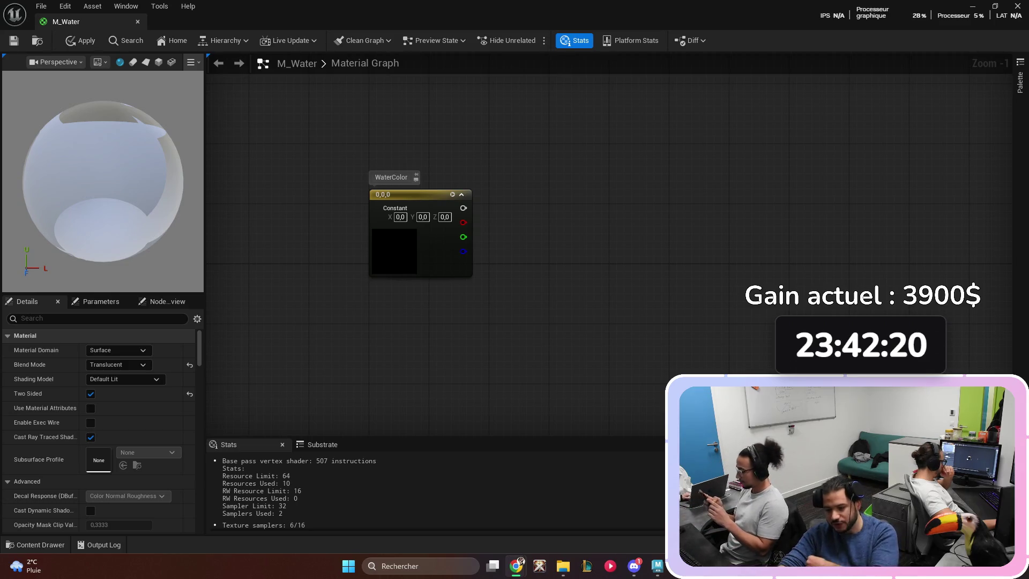
left_click(390, 195)
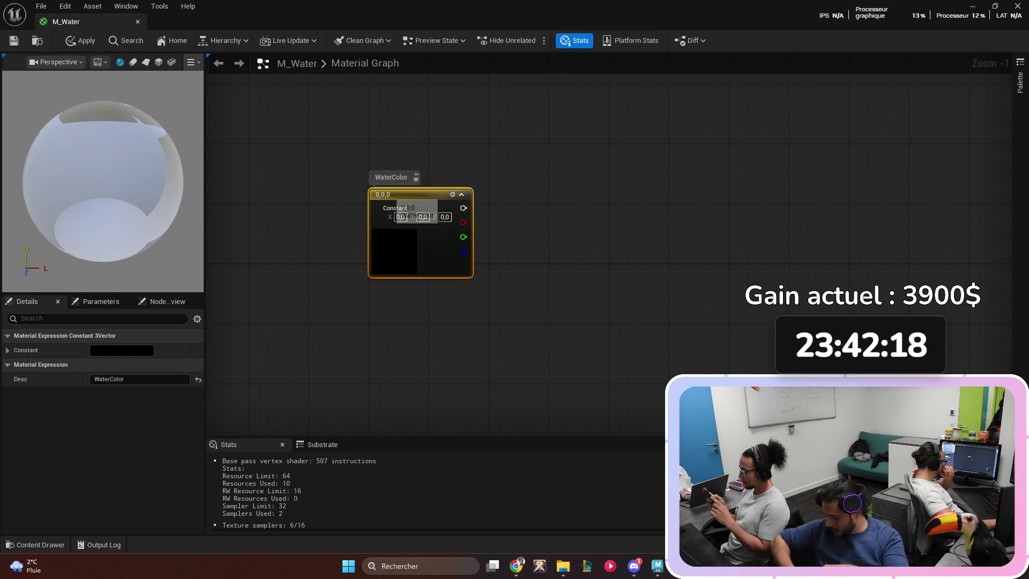
right_click(389, 195)
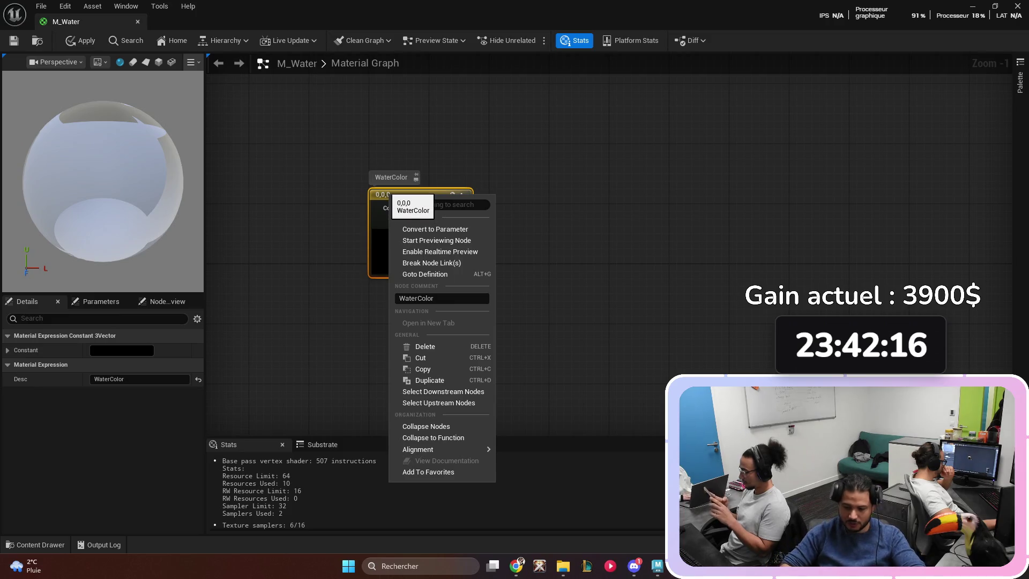
- Convert the Constant3Vector into a parameter named WaterColor
left_click(435, 229)
type("Wa")
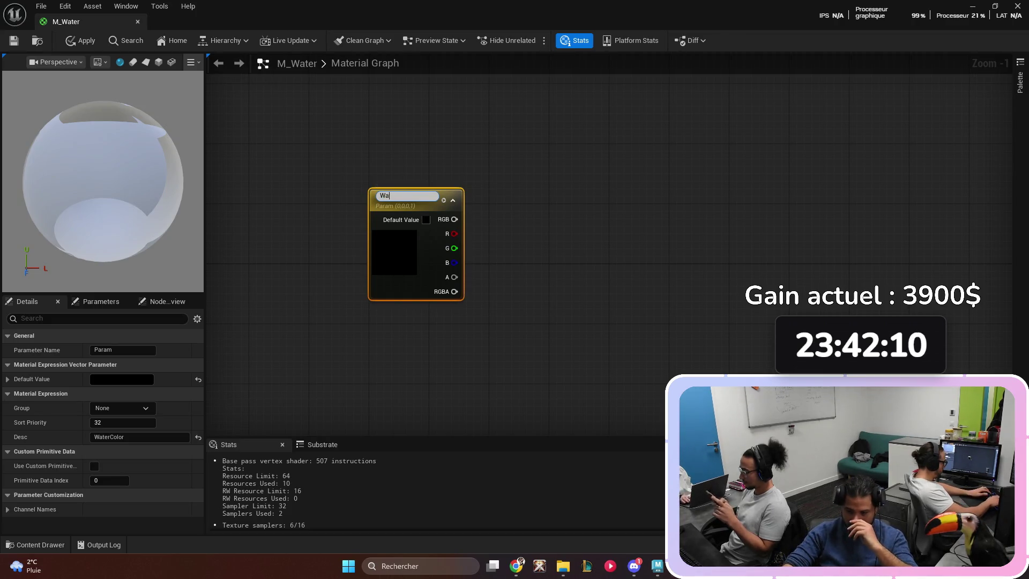
key("BackSpace")
key("BackSpace")
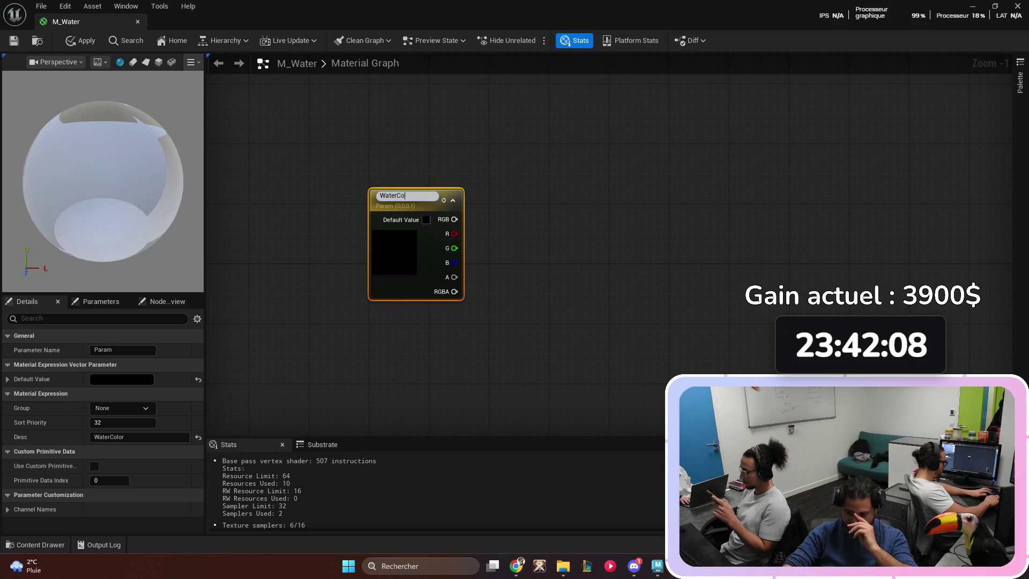
type("lor")
key("Return")
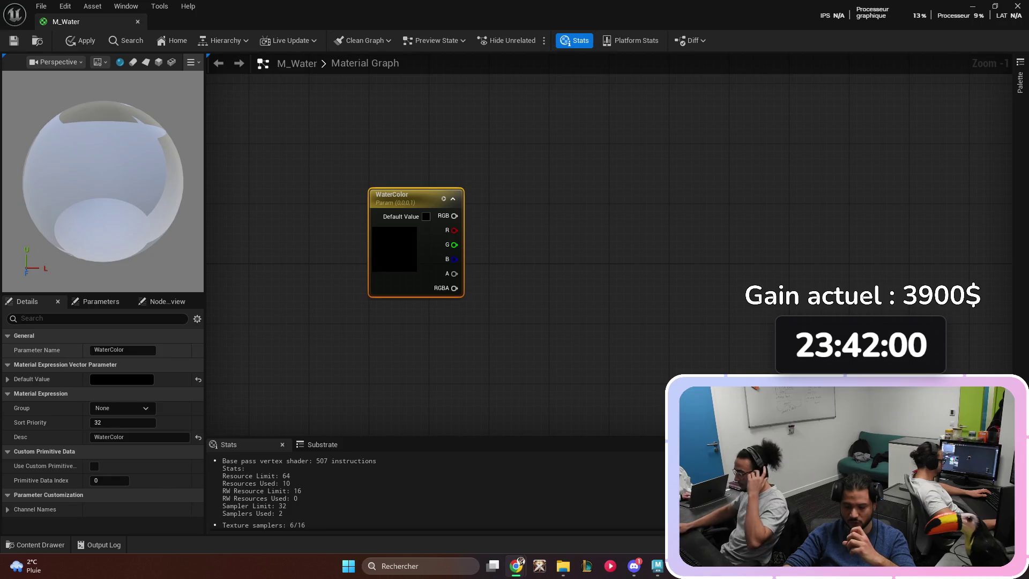
- Give WaterColor a dark teal default (0, 0.463, 0.474) and duplicate the node
left_click(426, 216)
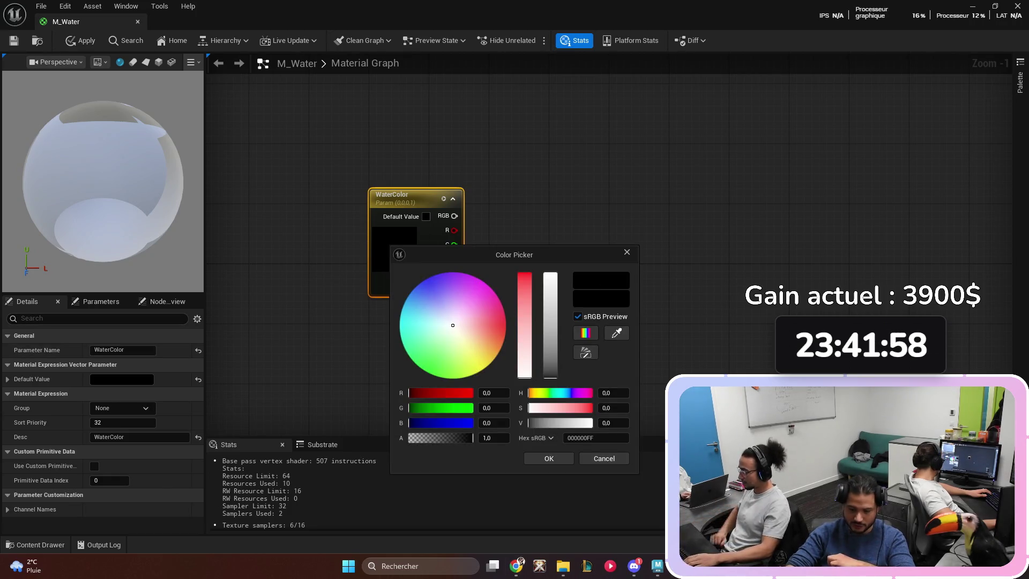
left_click_drag(453, 324, 400, 315)
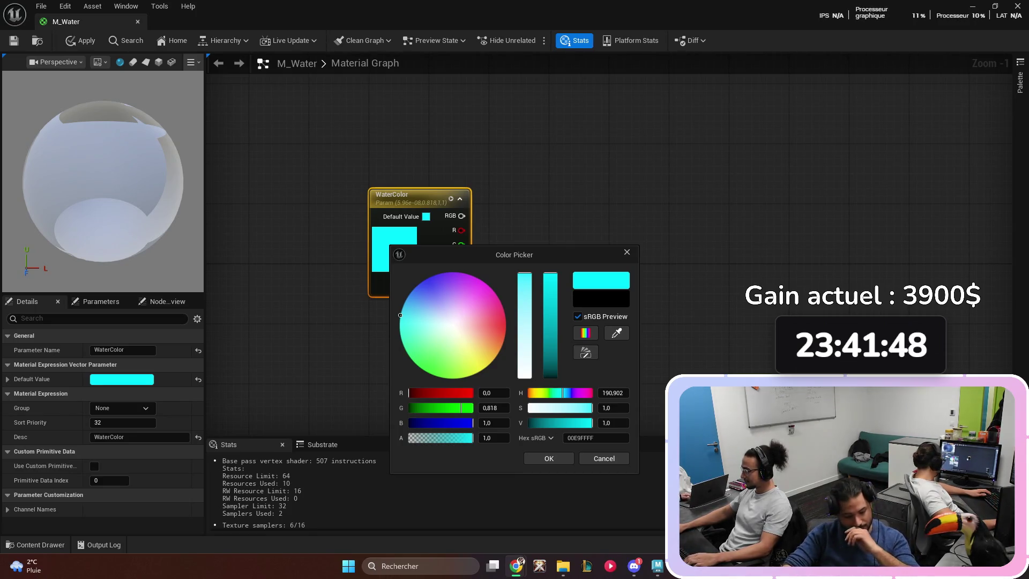
left_click(551, 329)
left_click_drag(550, 328, 551, 309)
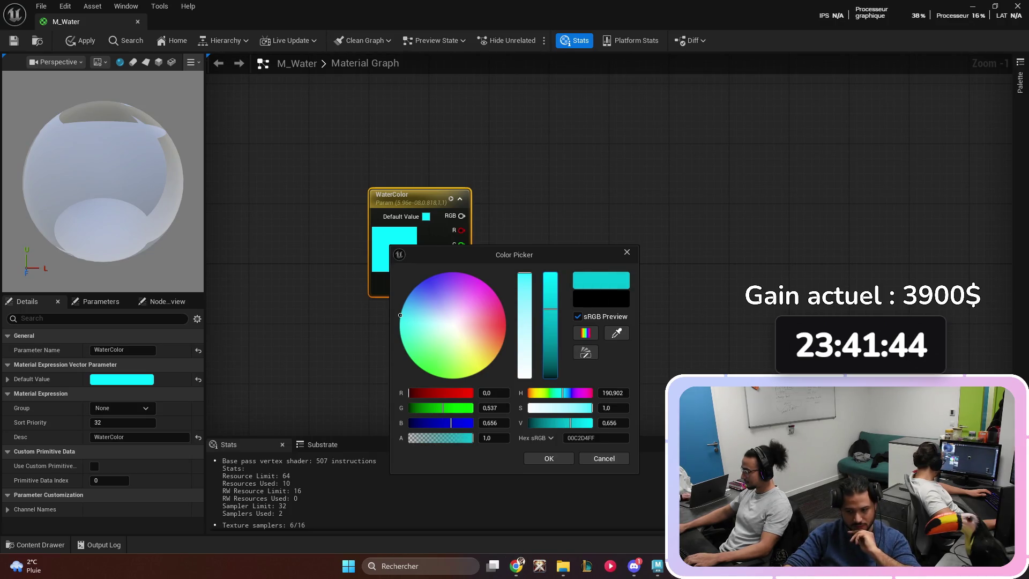
left_click(549, 458)
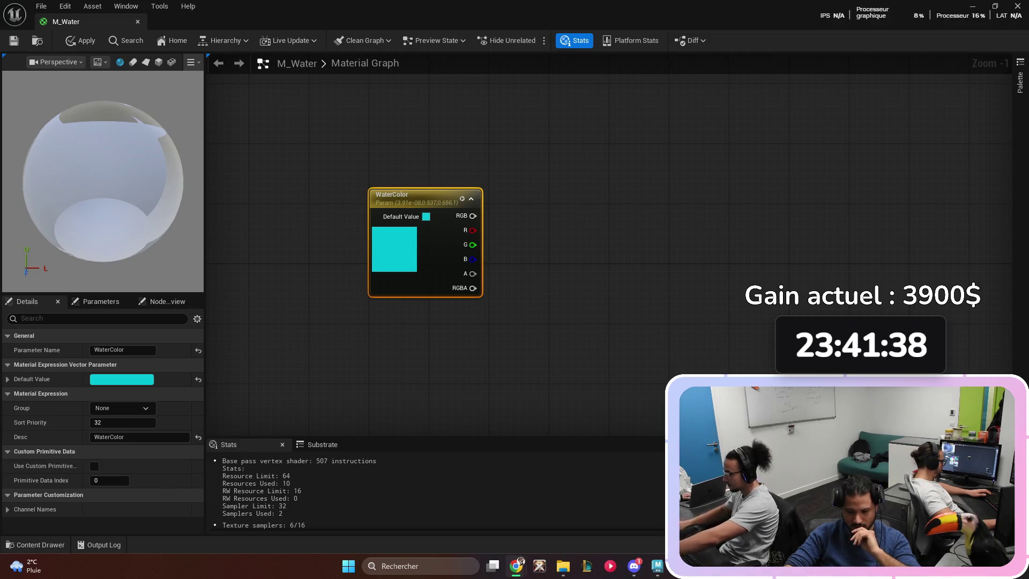
left_click(426, 216)
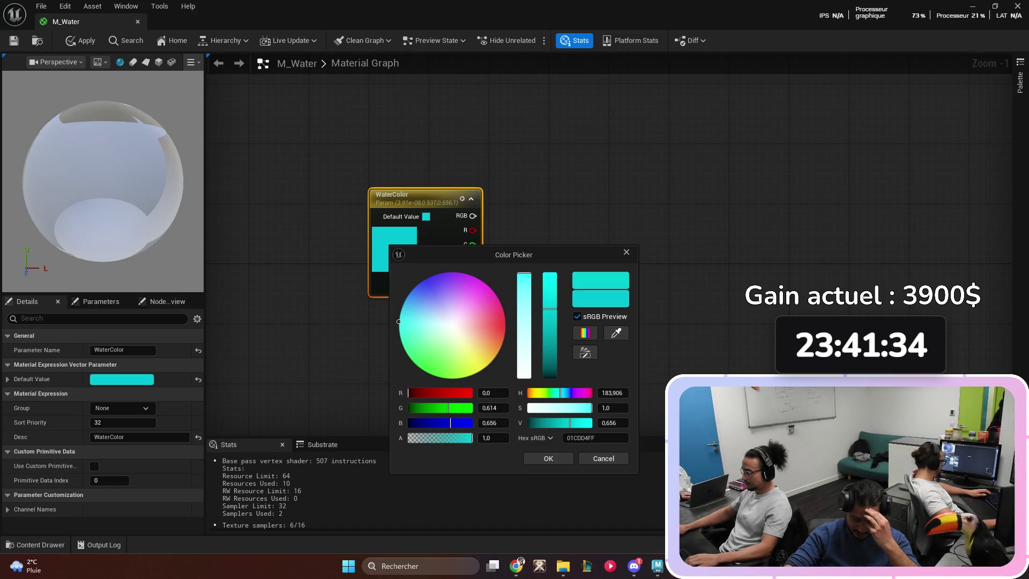
left_click_drag(550, 309, 550, 328)
left_click(548, 458)
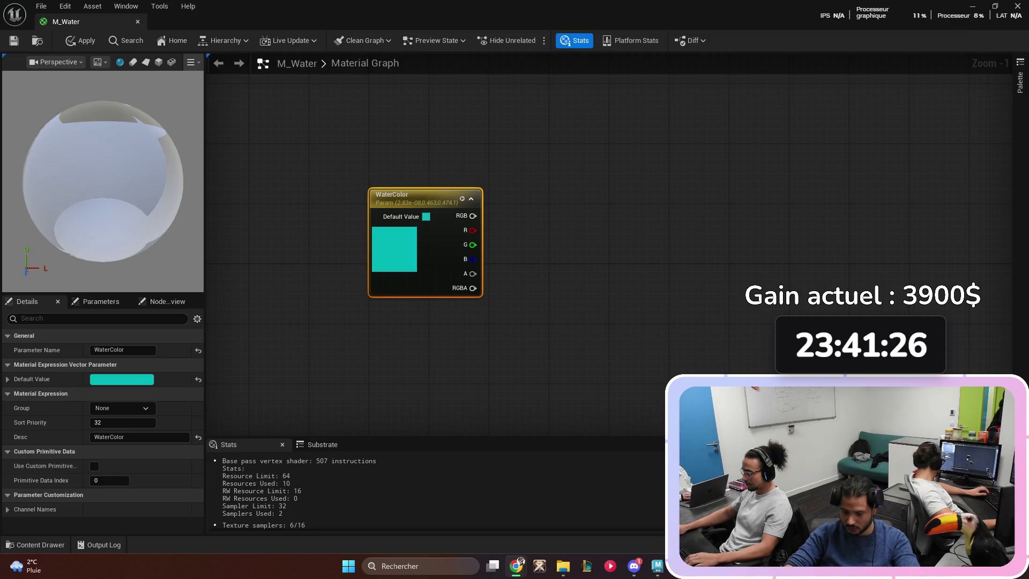
key("ctrl+d")
scroll(545, 284, "down", 4)
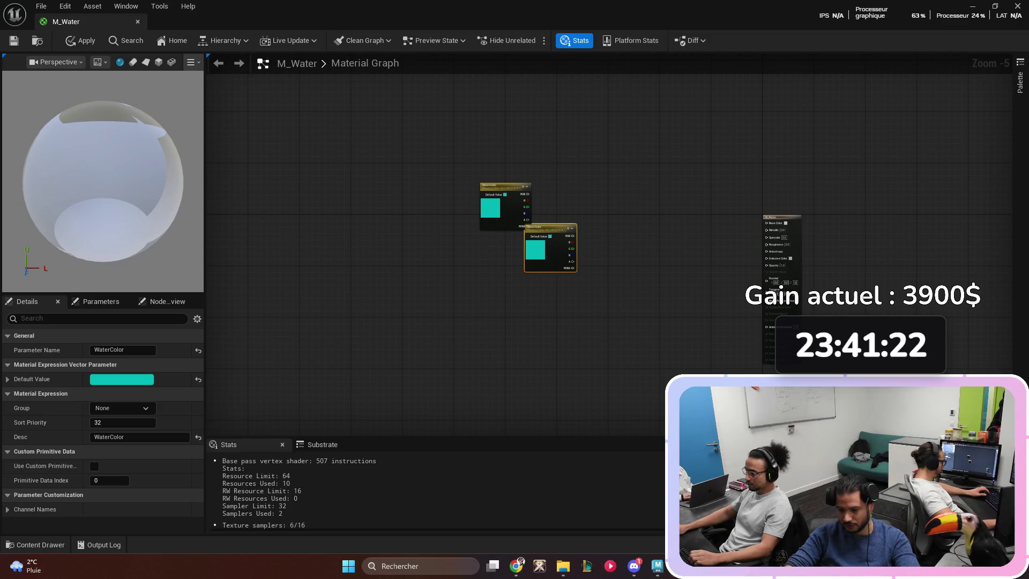
- Arrange the duplicate WaterColor node beneath the original
left_click_drag(550, 227, 454, 295)
left_click_drag(499, 186, 448, 156)
left_click(388, 201)
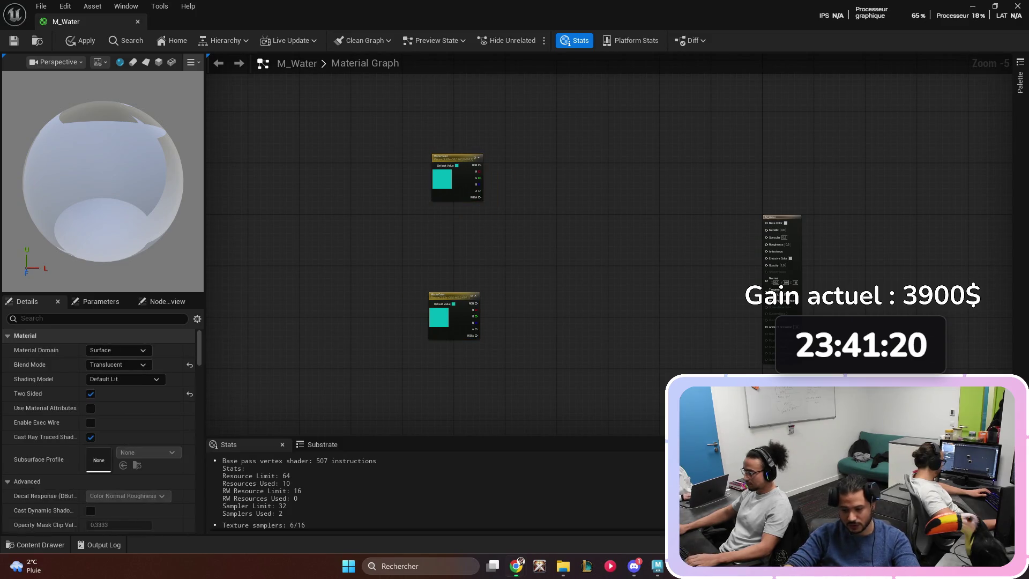
scroll(389, 201, "up", 2)
scroll(516, 277, "up", 1)
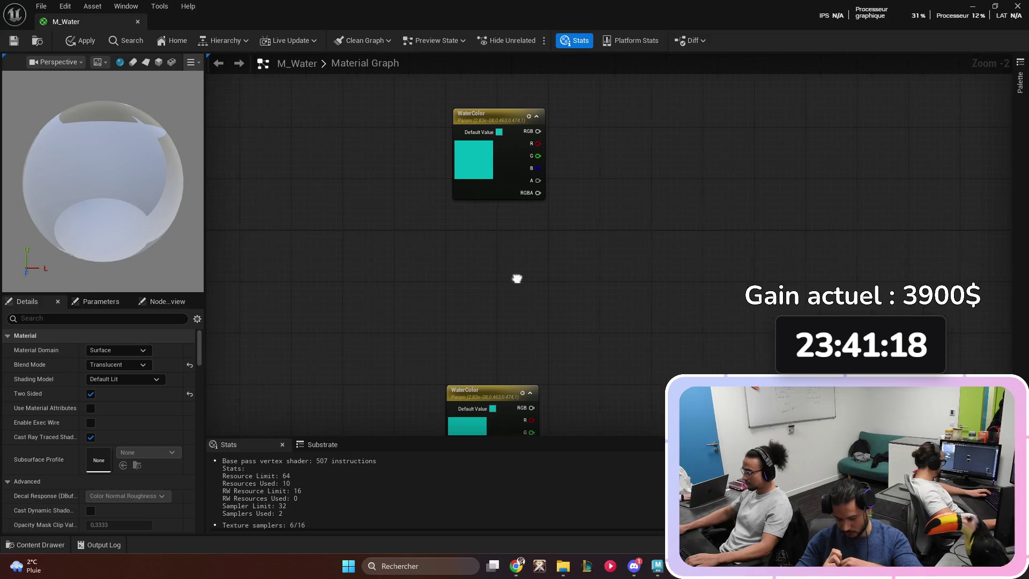
left_click(450, 354)
left_click_drag(445, 348, 464, 302)
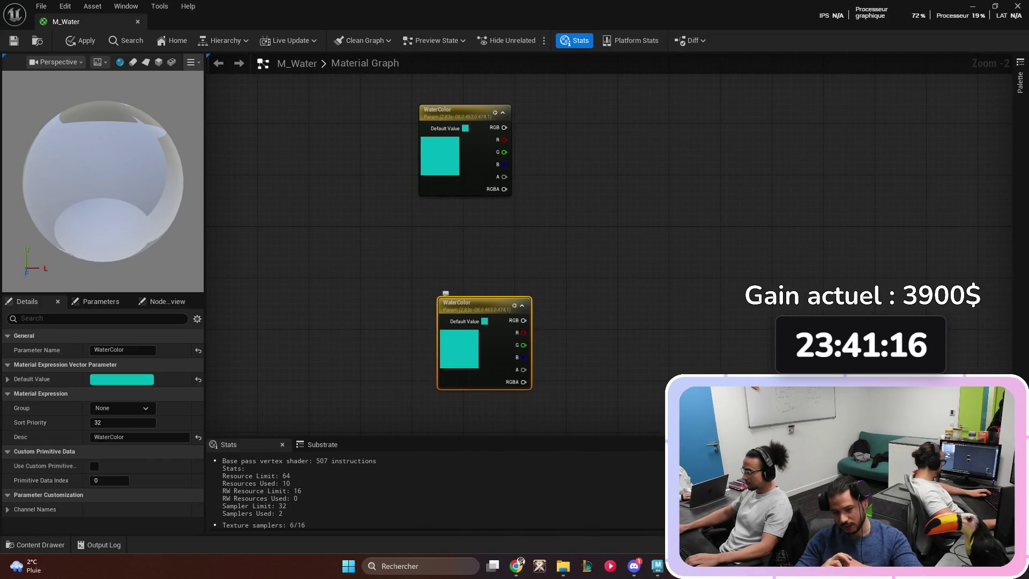
- Rename the lower parameter to 'WaterColor (Depth)'
left_click(484, 321)
left_click(471, 324)
right_click(456, 304)
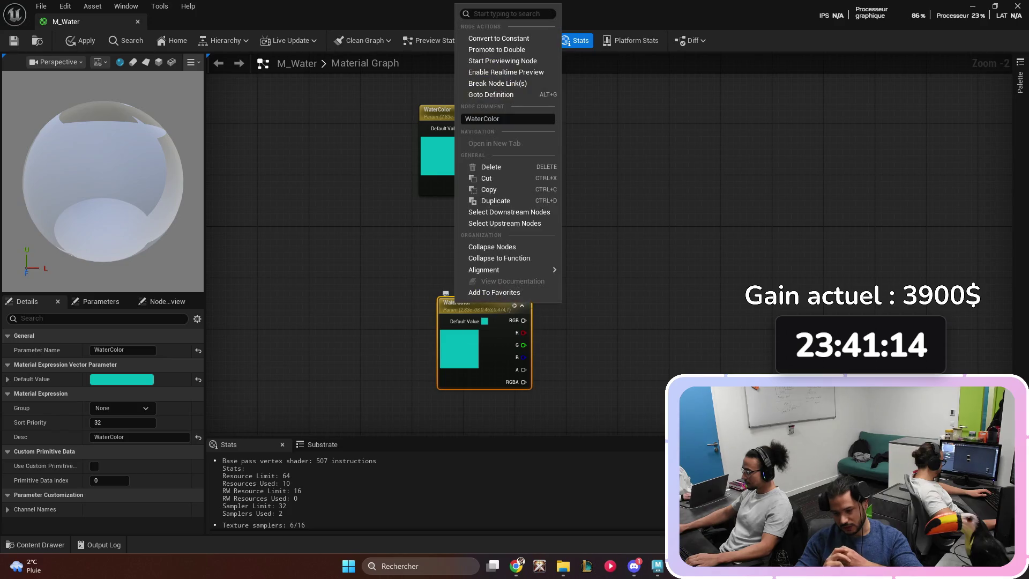
key("Escape")
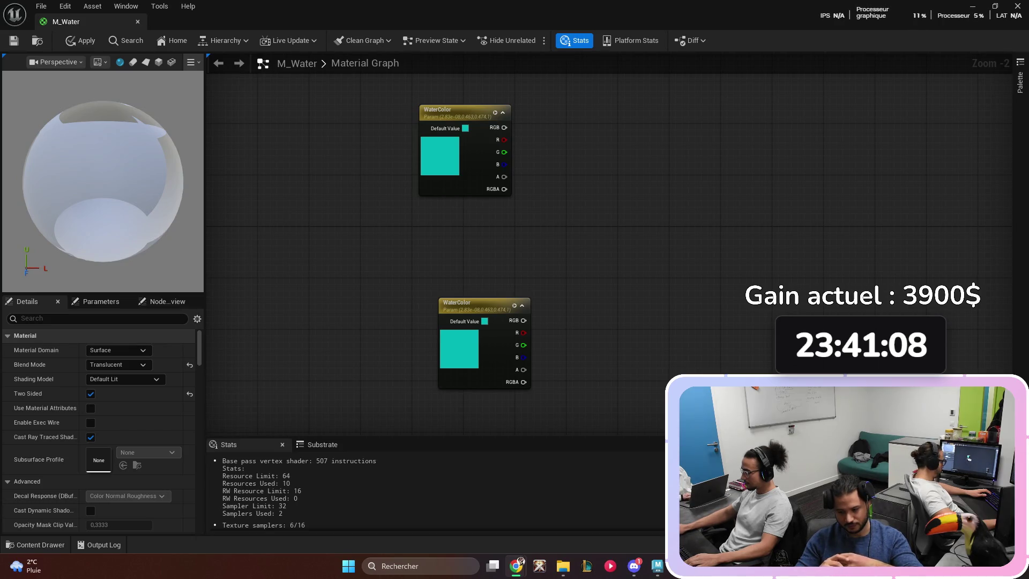
key("ctrl+z")
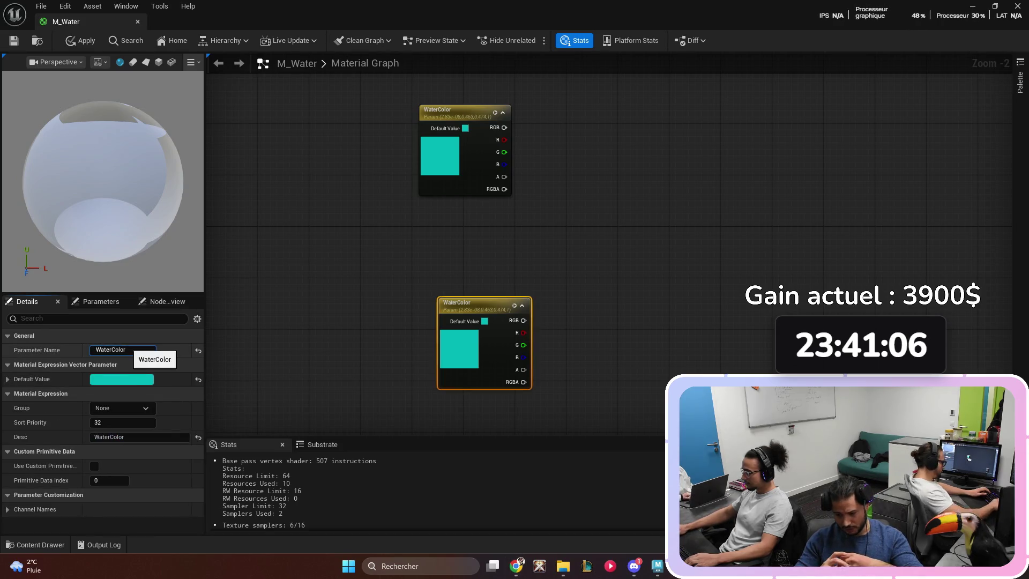
type("(Depth")
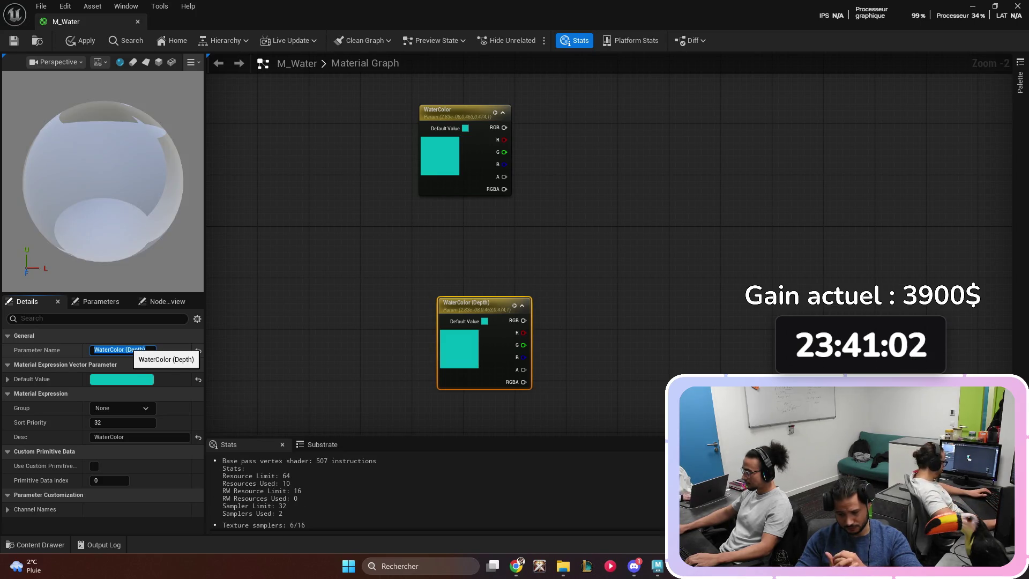
key("Return")
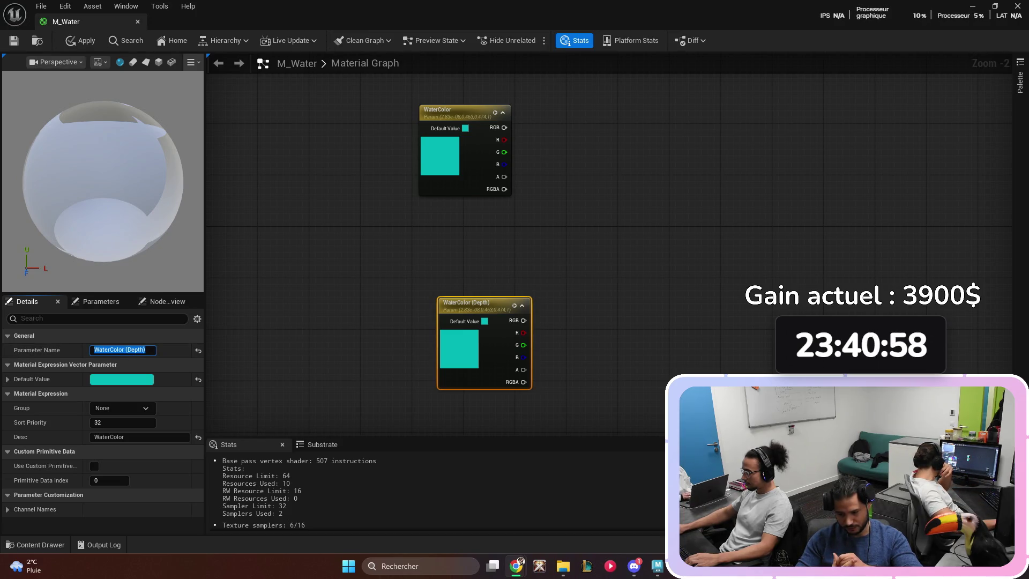
left_click(485, 320)
- Set WaterColor (Depth)'s default colour to a deep blue of roughly (0, 0.012, 0.375)
left_click_drag(465, 317, 486, 282)
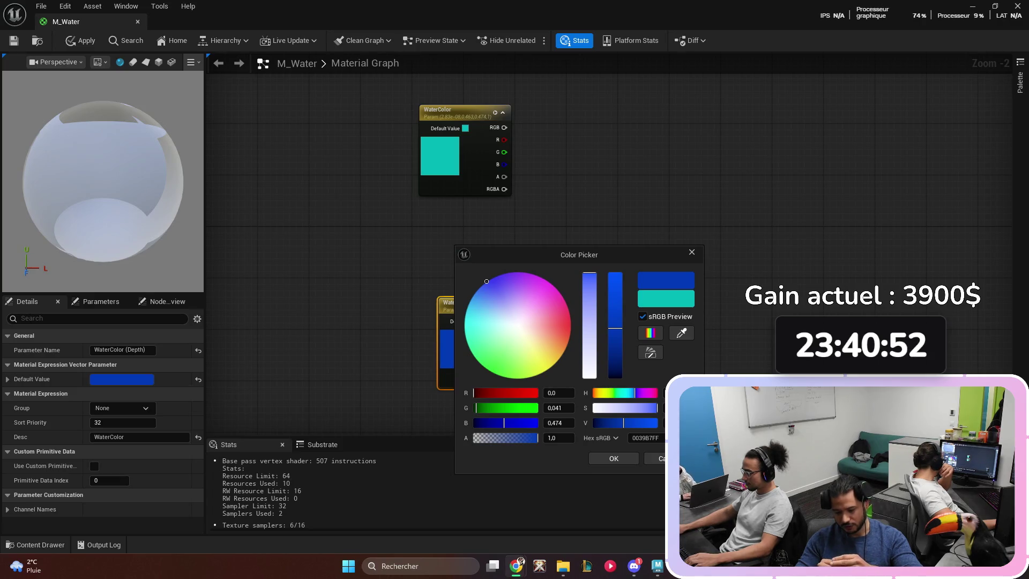
left_click(615, 348)
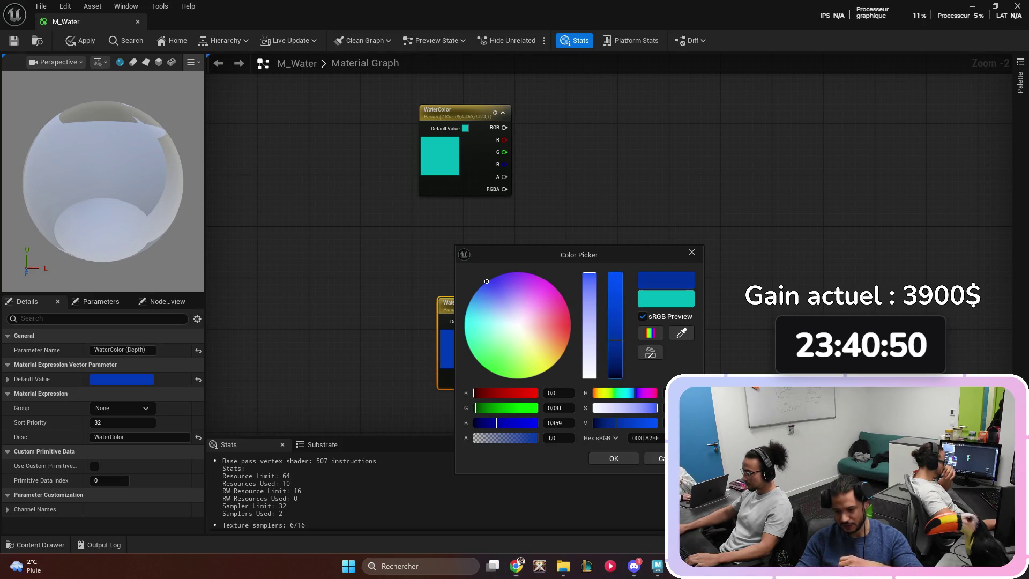
left_click_drag(486, 281, 483, 285)
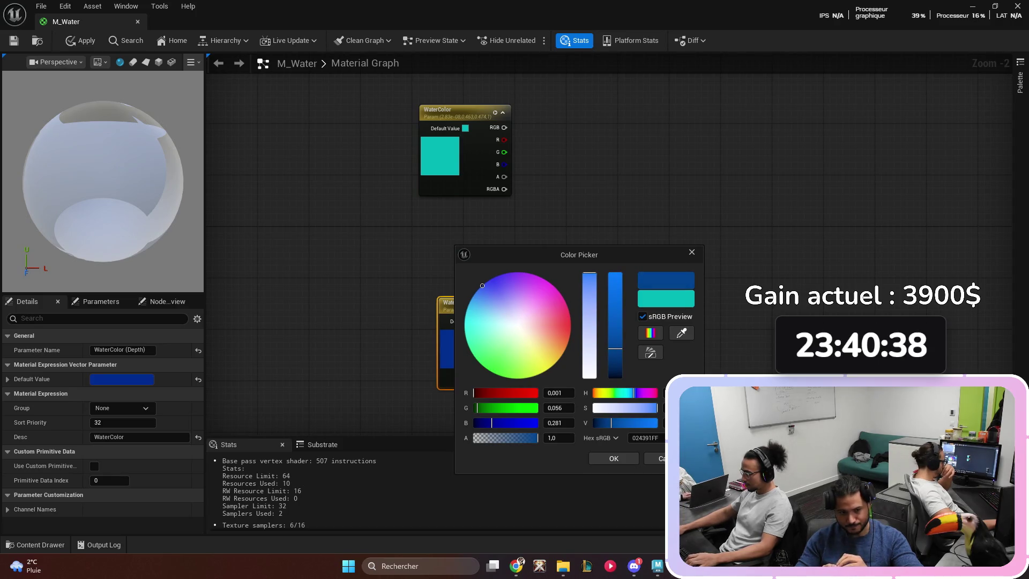
left_click_drag(482, 285, 479, 288)
left_click_drag(615, 348, 615, 338)
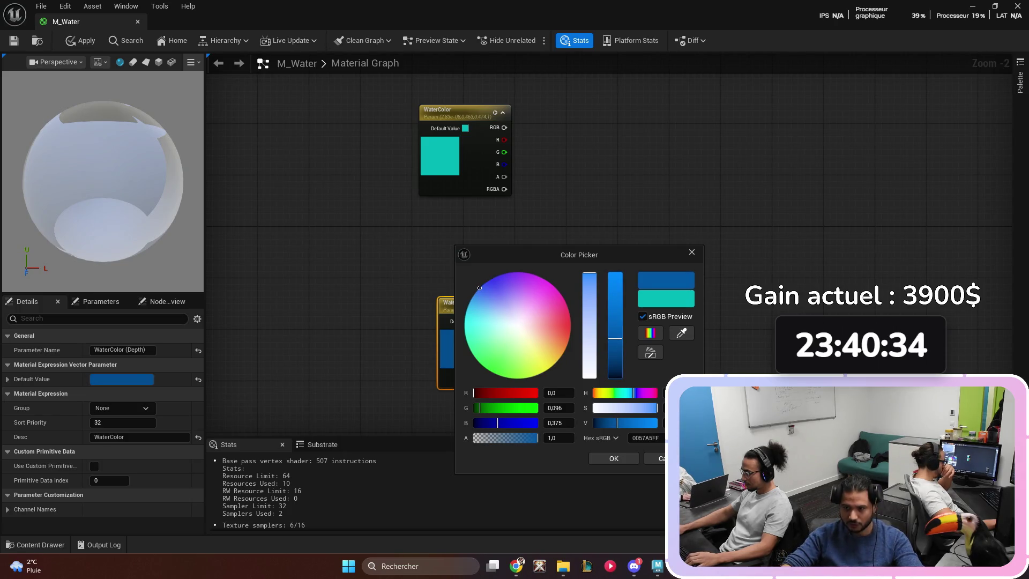
mouse_move(479, 287)
left_mouse_down()
mouse_move(469, 303)
mouse_move(490, 280)
left_mouse_up()
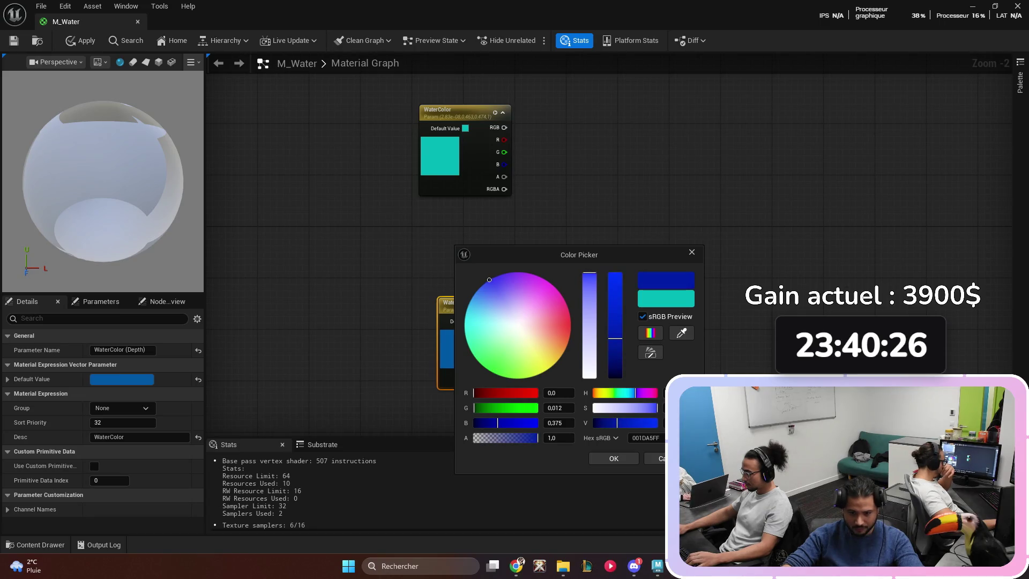
left_click(613, 458)
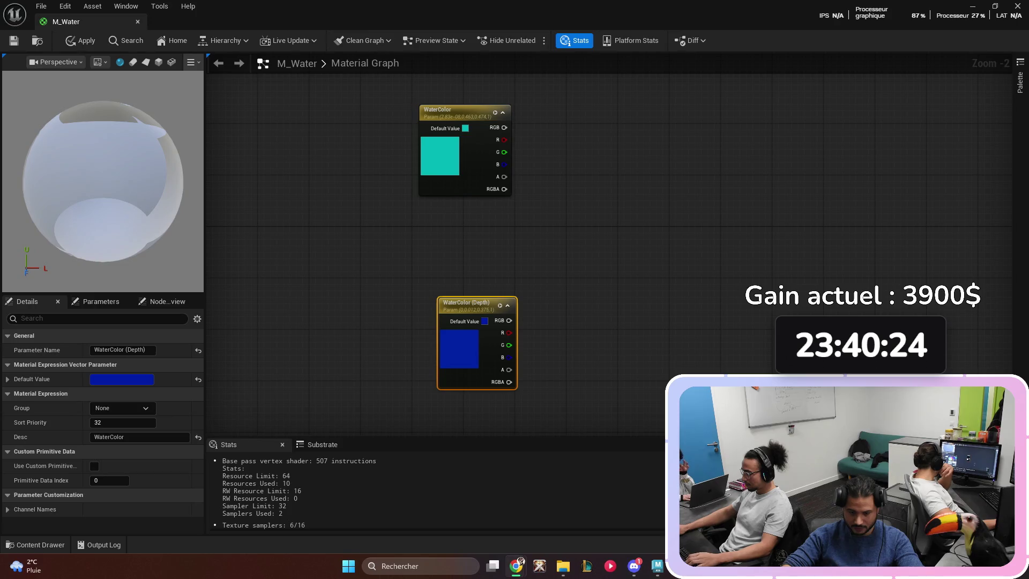
- Tuck WaterColor (Depth) closer beneath WaterColor
mouse_move(534, 262)
left_mouse_down()
mouse_move(487, 245)
mouse_move(479, 253)
left_mouse_up()
left_click_drag(413, 293, 394, 229)
left_click(536, 268)
scroll(519, 303, "down", 1)
left_click_drag(495, 304, 583, 299)
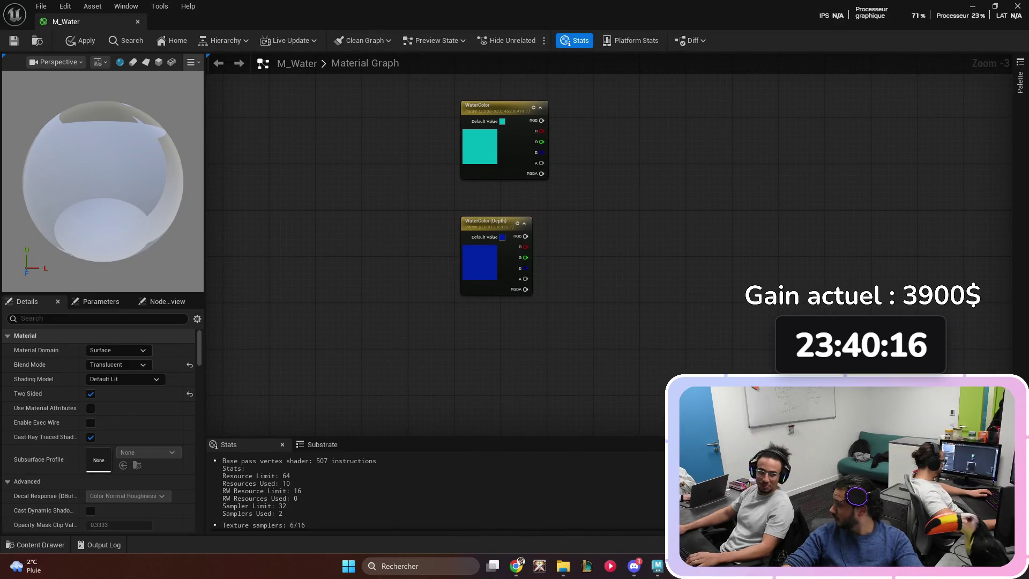
left_click_drag(437, 308, 449, 247)
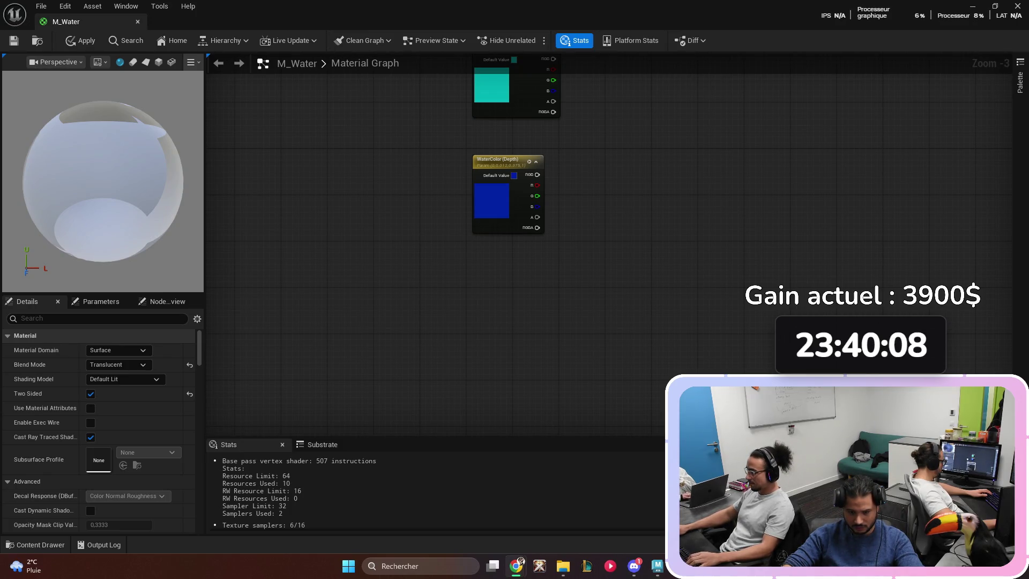
- Place a Depth Fade node in the graph
right_click(482, 333)
type("de")
key("Return")
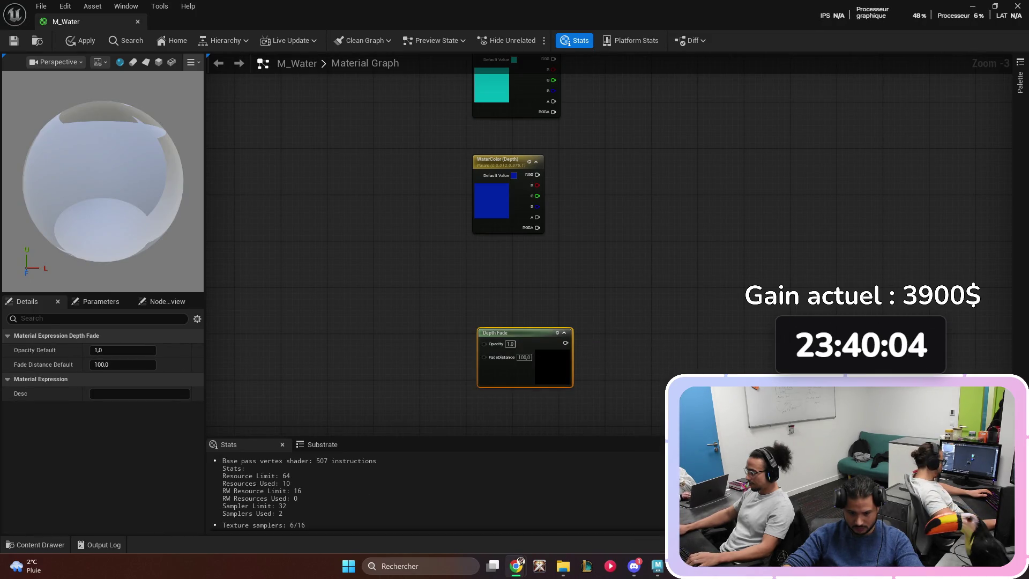
key("Escape")
mouse_move(439, 291)
left_mouse_down()
mouse_move(361, 300)
mouse_move(365, 310)
left_mouse_up()
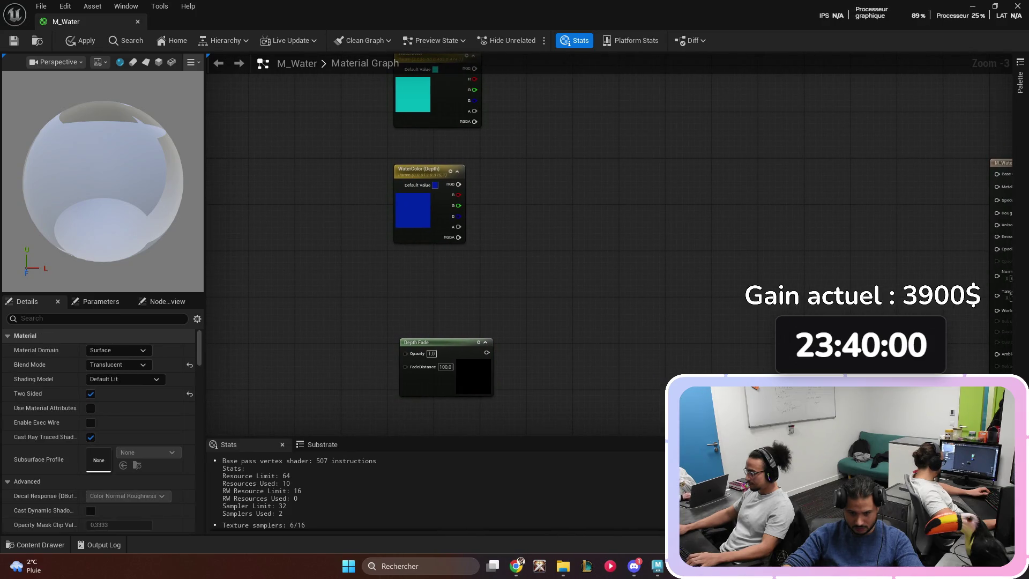
- Add a Fade Distance scalar parameter wired into Depth Fade's FadeDistance
left_click(244, 322)
type("ssss")
left_click_drag(351, 302, 366, 278)
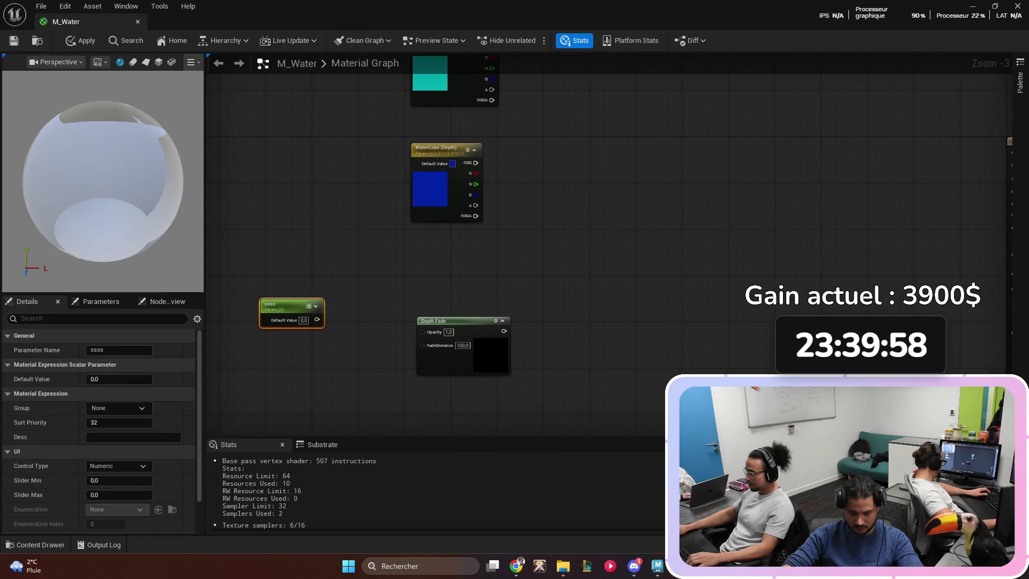
left_click(119, 349)
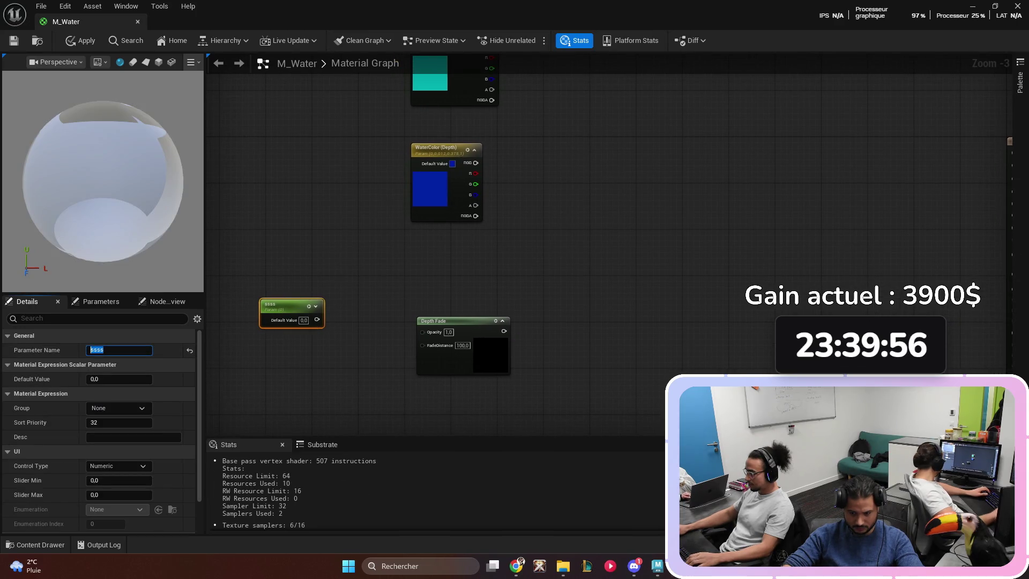
type("Para")
key("BackSpace")
key("BackSpace")
type("de ")
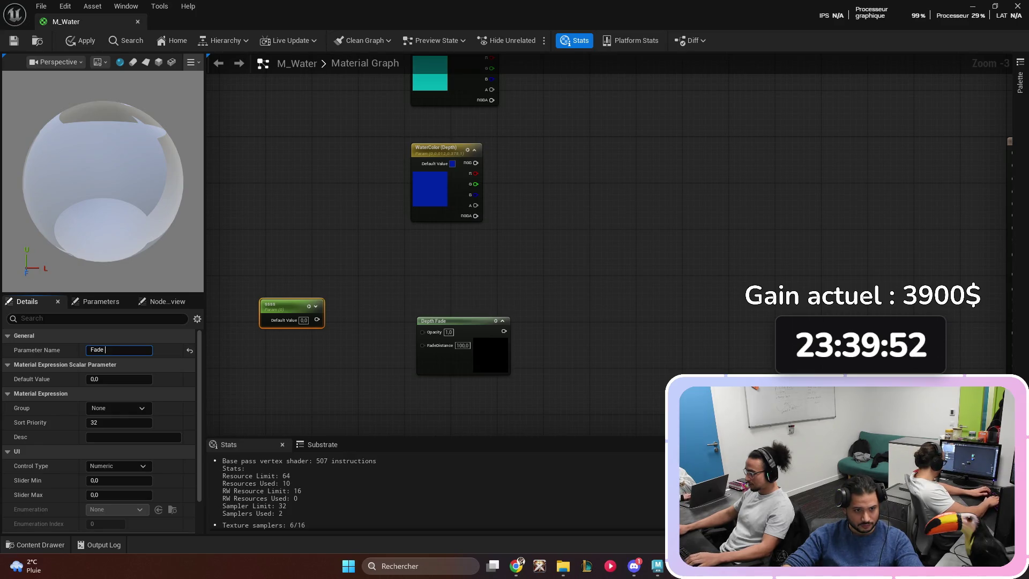
type("Distance")
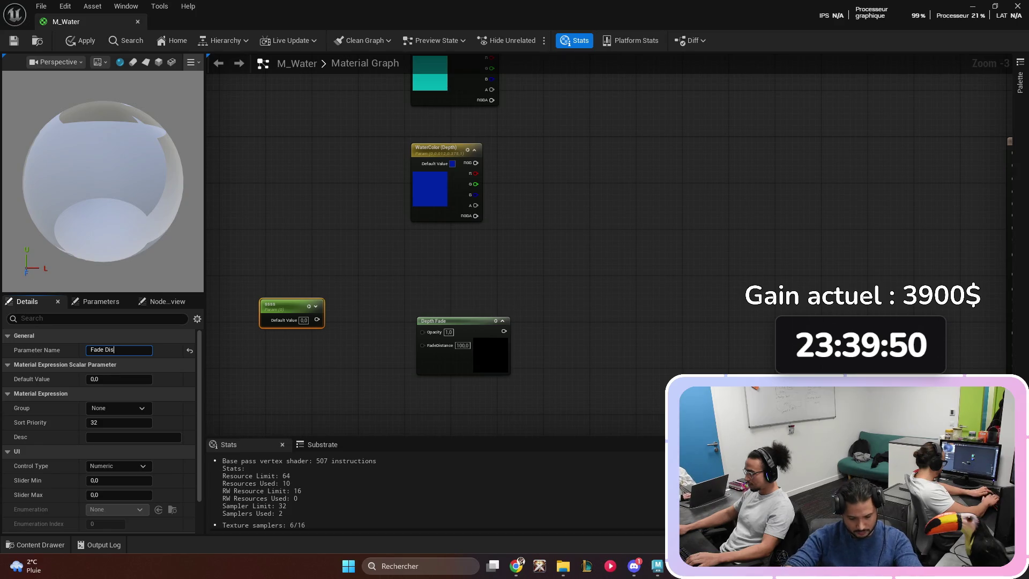
key("Return")
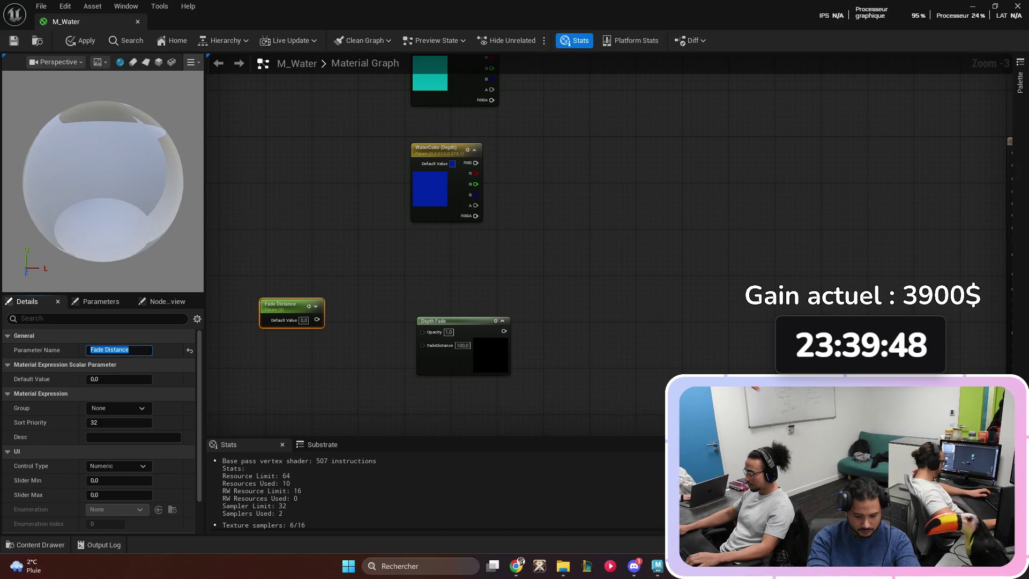
mouse_move(317, 319)
left_mouse_down()
mouse_move(424, 366)
mouse_move(422, 344)
left_mouse_up()
left_click_drag(282, 305, 322, 344)
- Add a Constant of 1 wired into Depth Fade's Opacity
left_click(308, 279)
left_click_drag(308, 280, 321, 296)
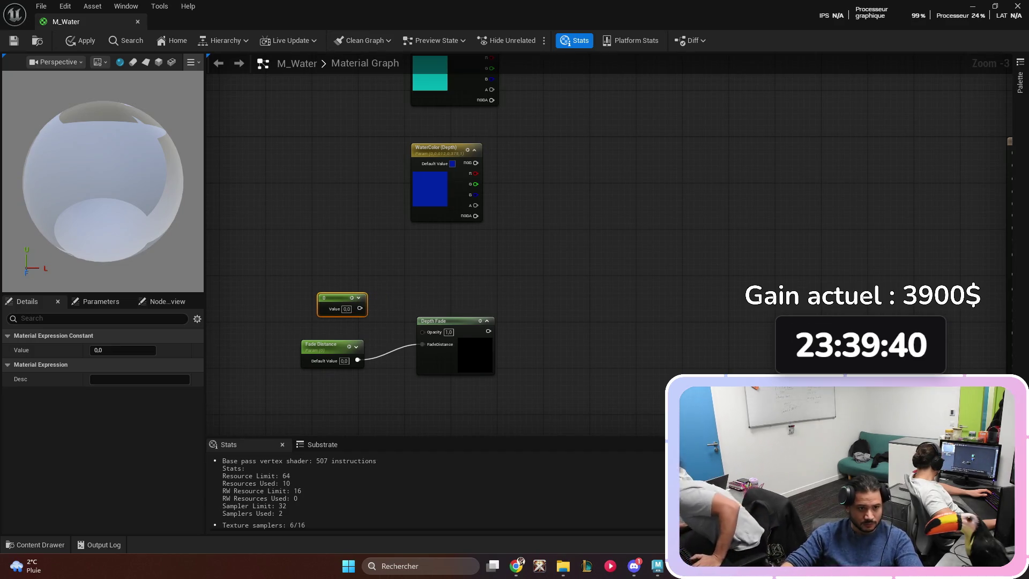
left_click(123, 350)
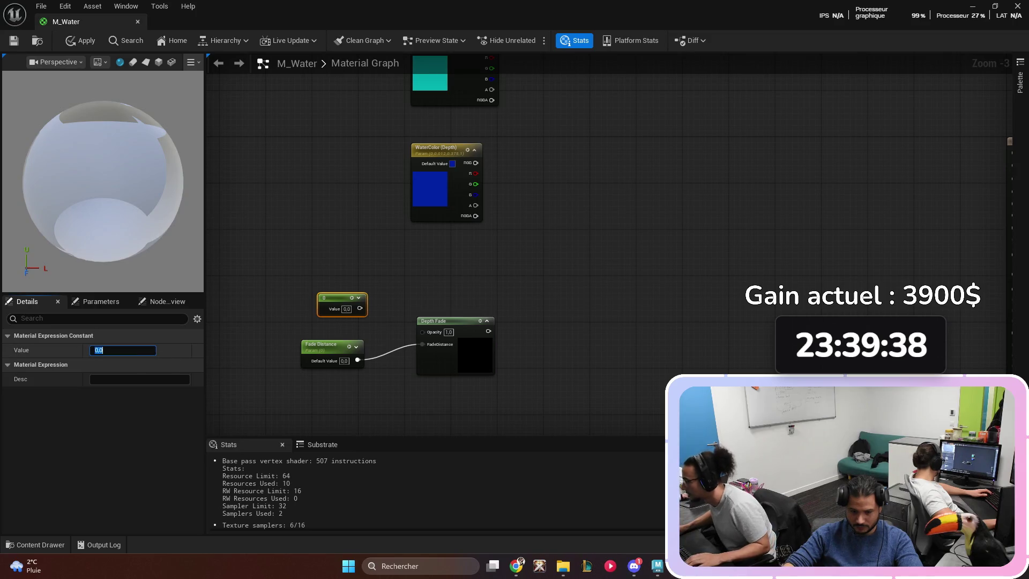
type("1")
key("Return")
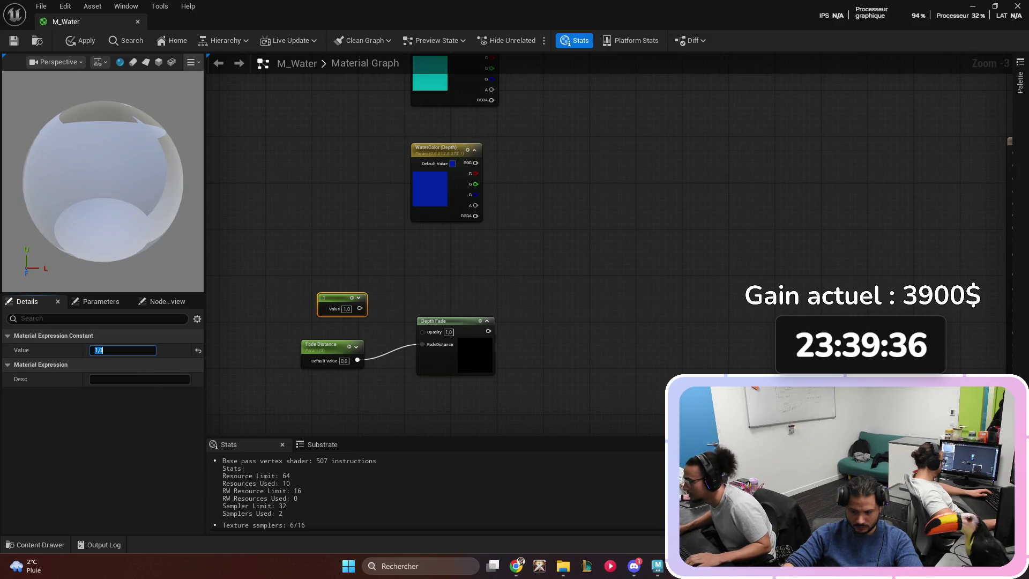
left_click_drag(359, 308, 423, 331)
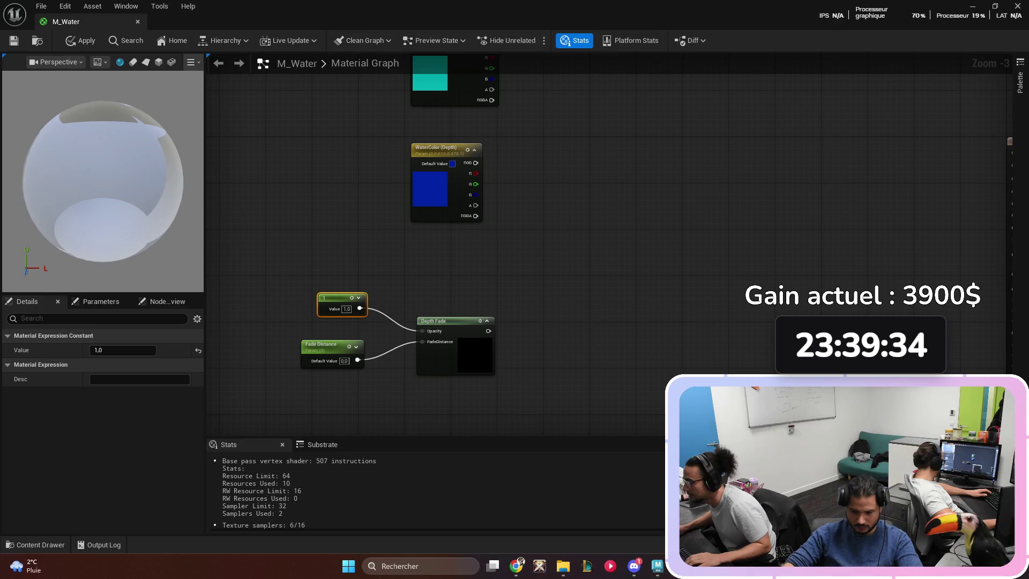
left_click(589, 306)
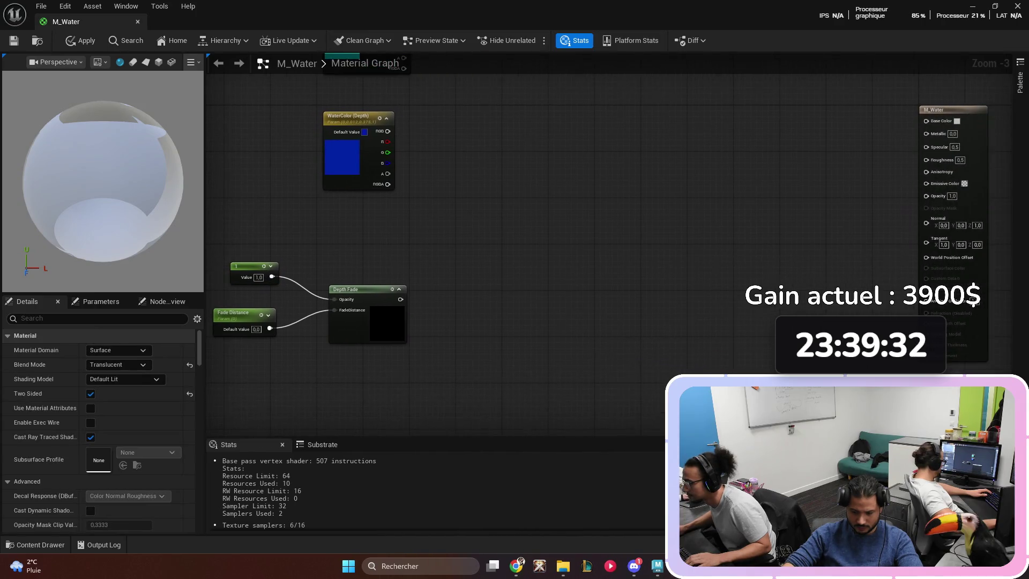
- Add a CheapContrast node fed by Depth Fade
right_click(473, 316)
type("che")
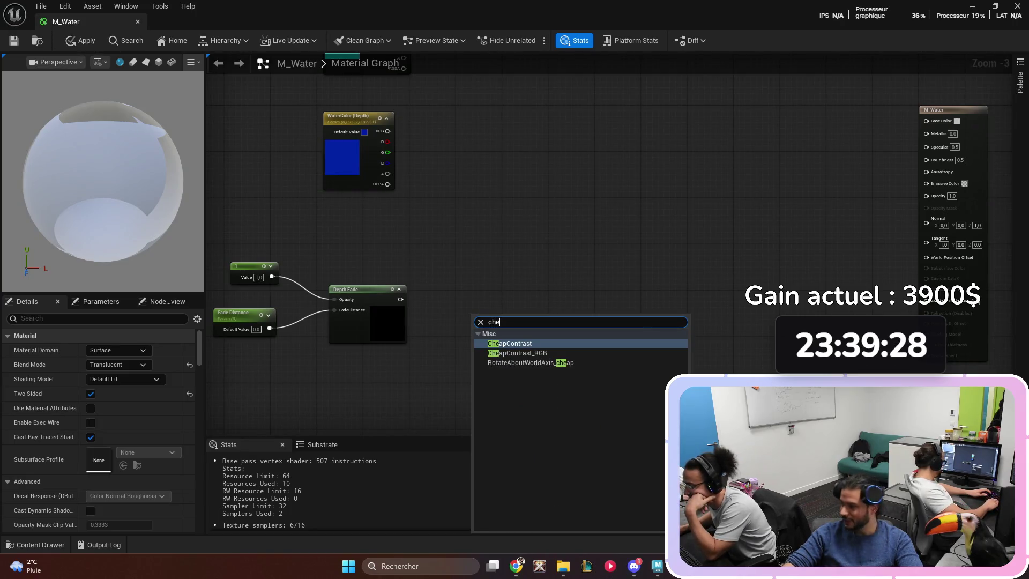
key("Return")
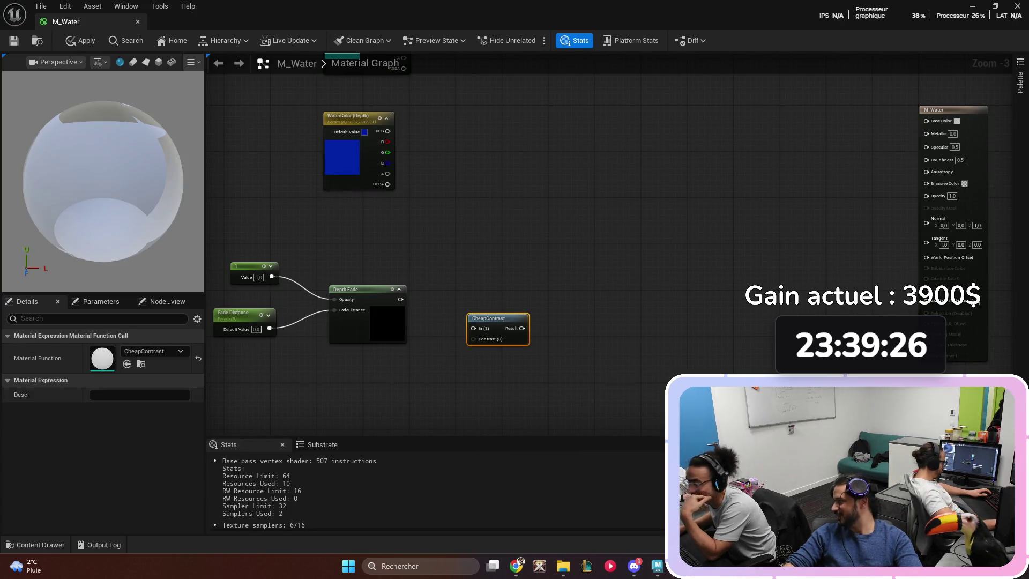
mouse_move(488, 318)
left_mouse_down()
mouse_move(461, 296)
mouse_move(471, 295)
left_mouse_up()
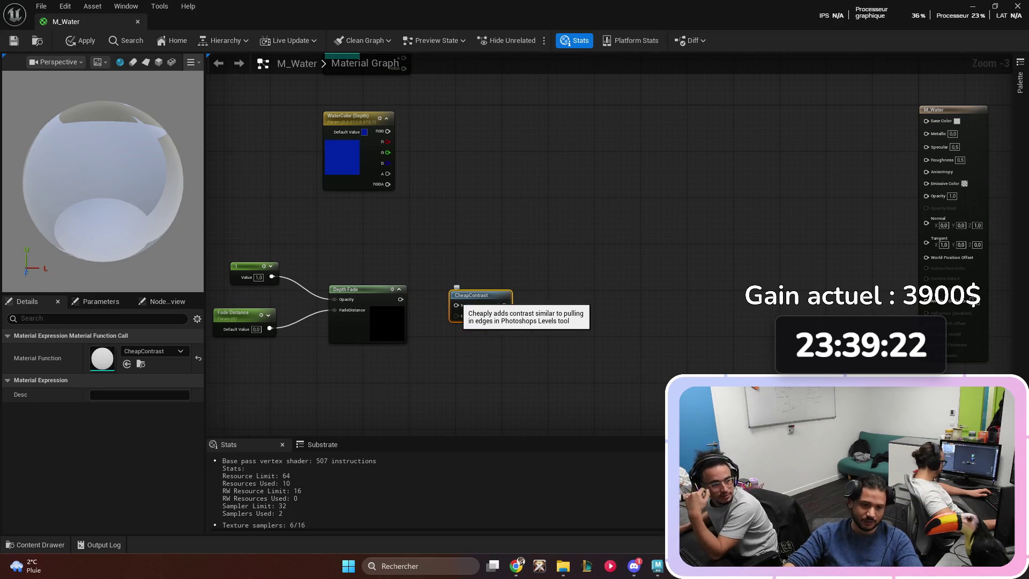
left_click_drag(399, 299, 456, 305)
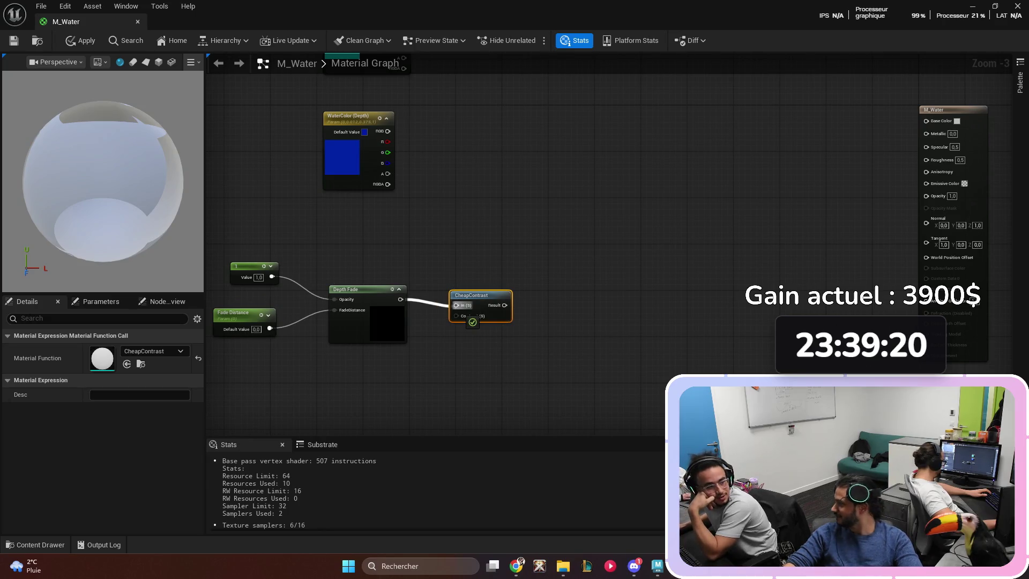
- Add a DepthFadeContrast parameter of 0,5 driving CheapContrast's Contrast input
left_click(424, 374)
type("DepthFadeContro")
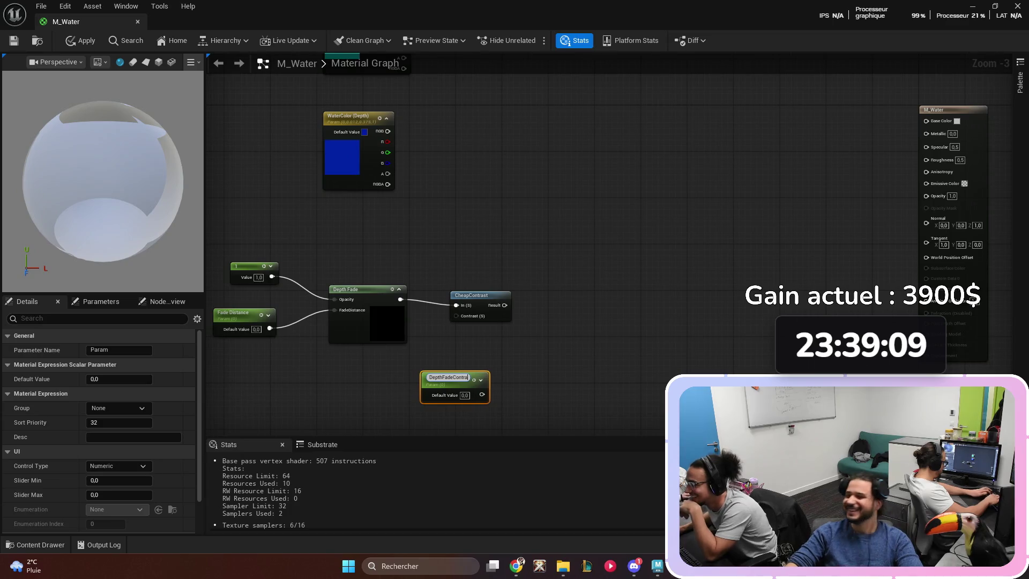
type("st")
key("Return")
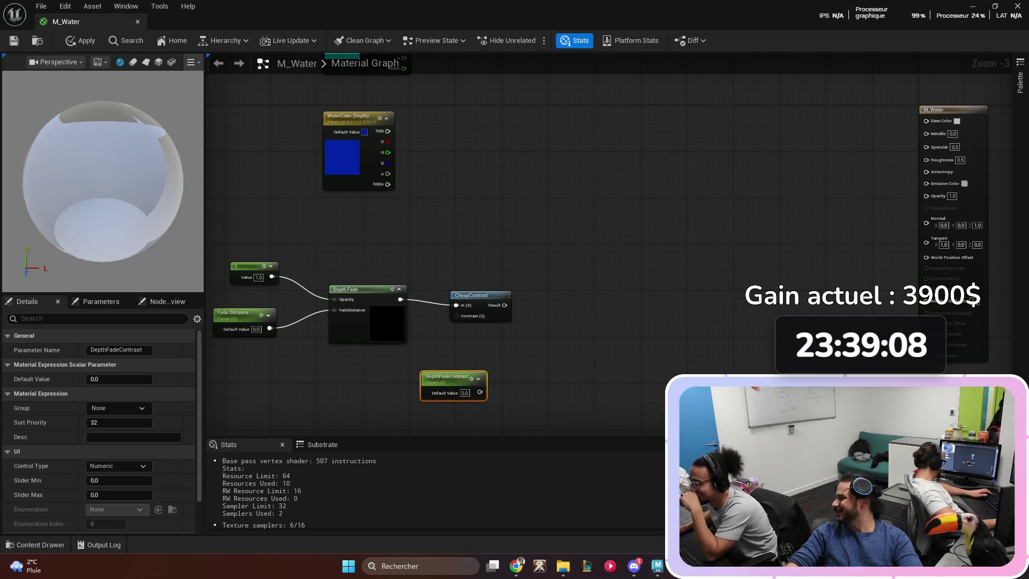
left_click_drag(444, 376, 387, 370)
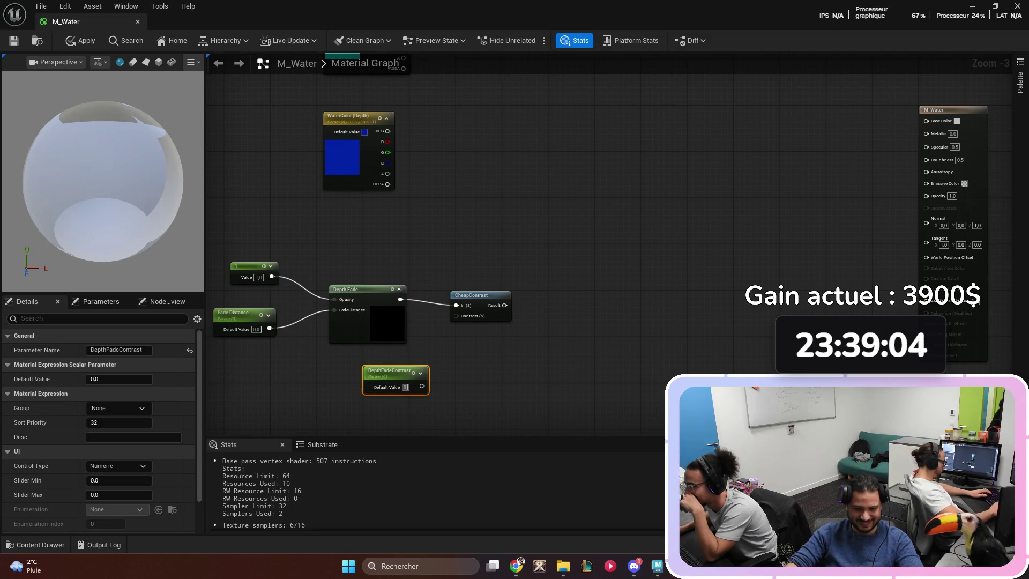
type(",5")
key("Return")
left_click_drag(421, 387, 456, 316)
left_click_drag(391, 370, 386, 365)
- Select the depth fade node chain, then pan back to the WaterColor node
left_click_drag(547, 413, 248, 223)
left_click_drag(317, 278, 520, 348)
left_click_drag(364, 278, 364, 170)
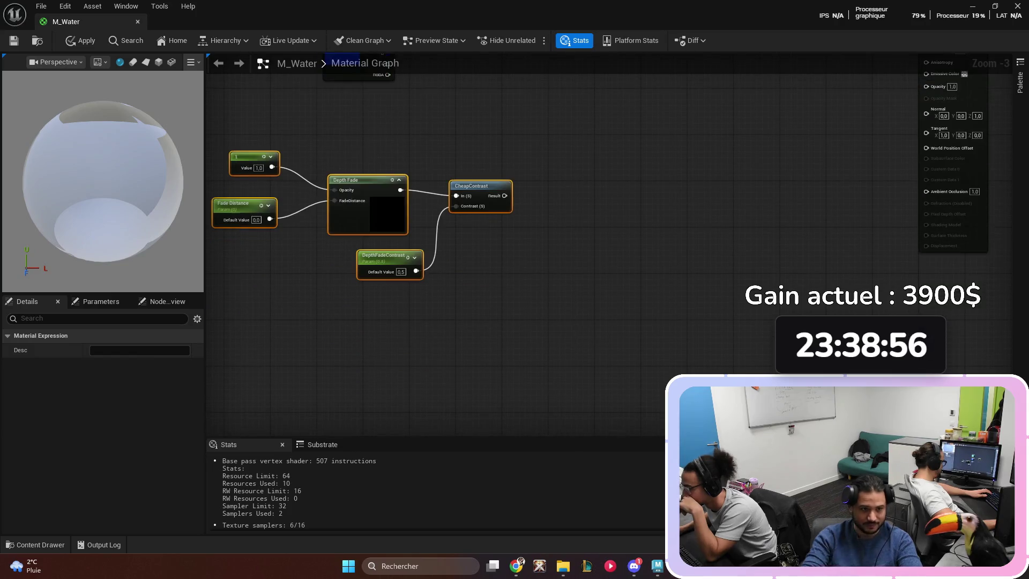
left_click_drag(375, 268, 312, 245)
left_click(483, 321)
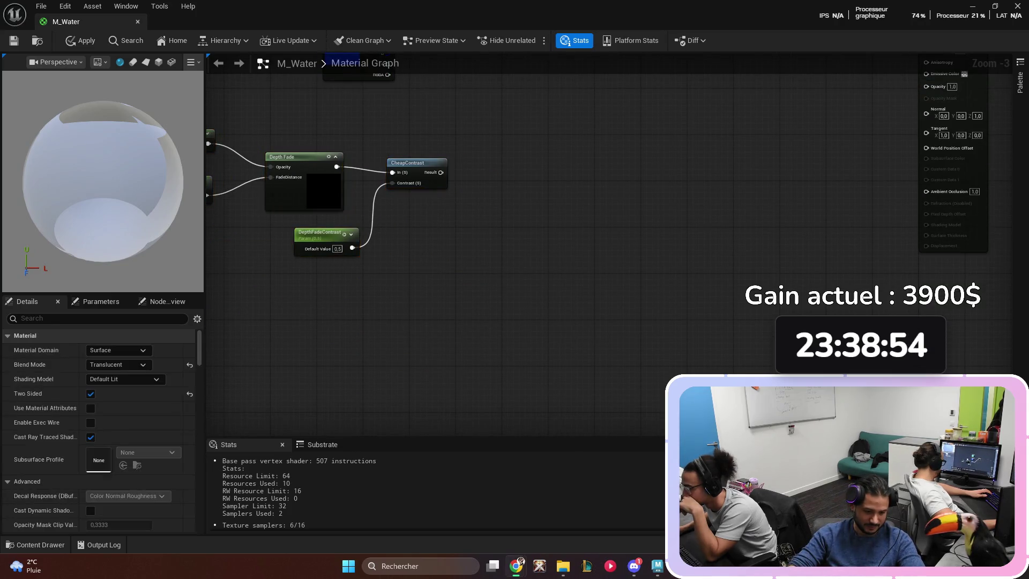
mouse_move(587, 212)
left_mouse_down()
mouse_move(540, 281)
mouse_move(588, 287)
left_mouse_up()
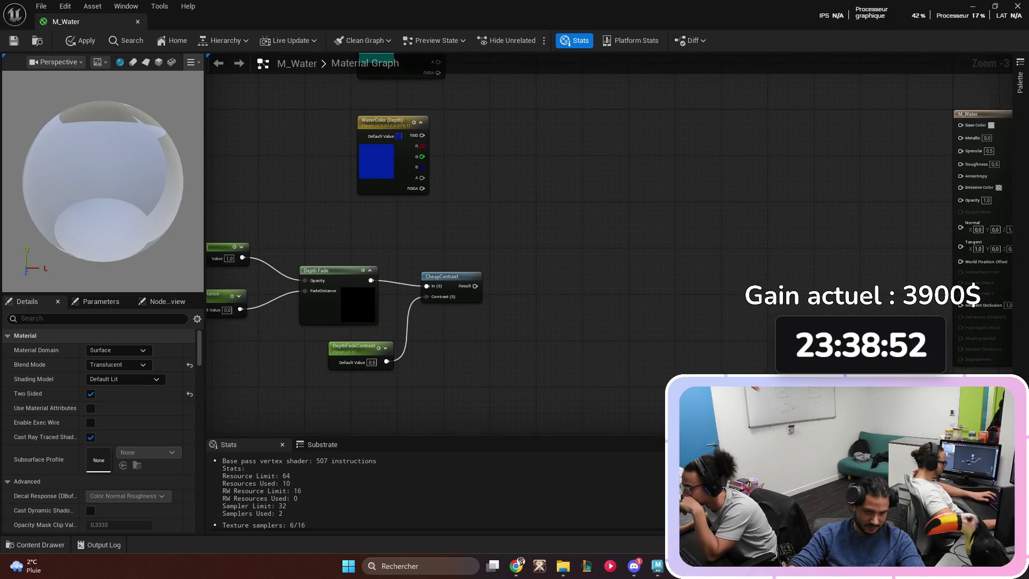
- Add a Lerp with CheapContrast Result in Alpha and WaterColor RGB in A
left_click(560, 219)
left_click_drag(559, 219, 572, 209)
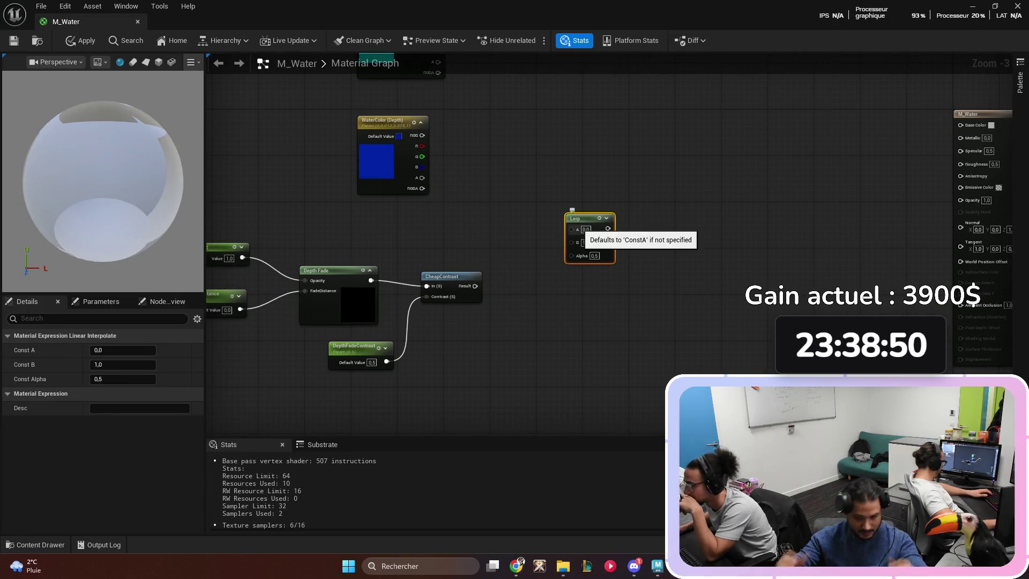
left_click_drag(475, 285, 571, 255)
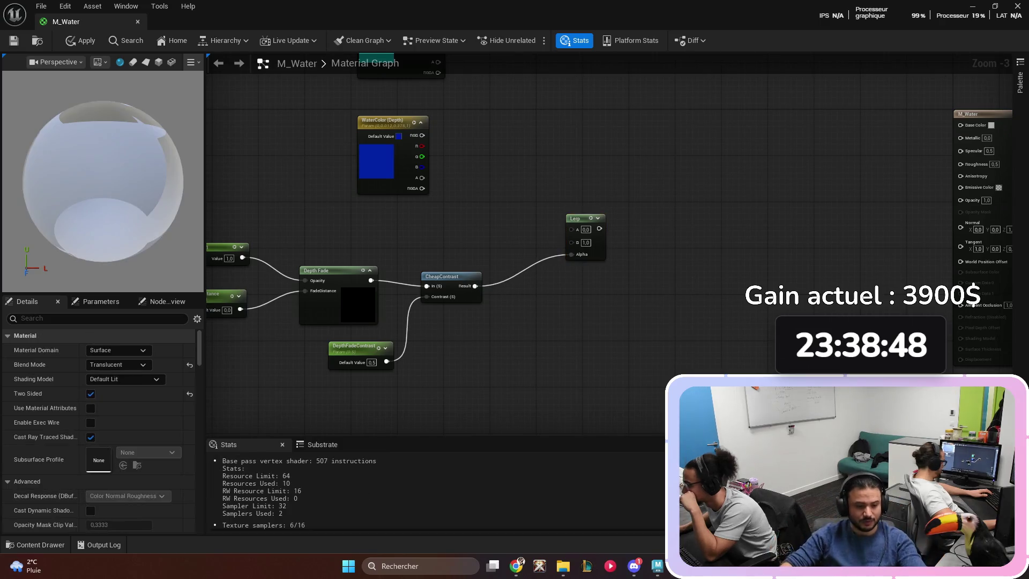
left_click_drag(576, 218, 556, 229)
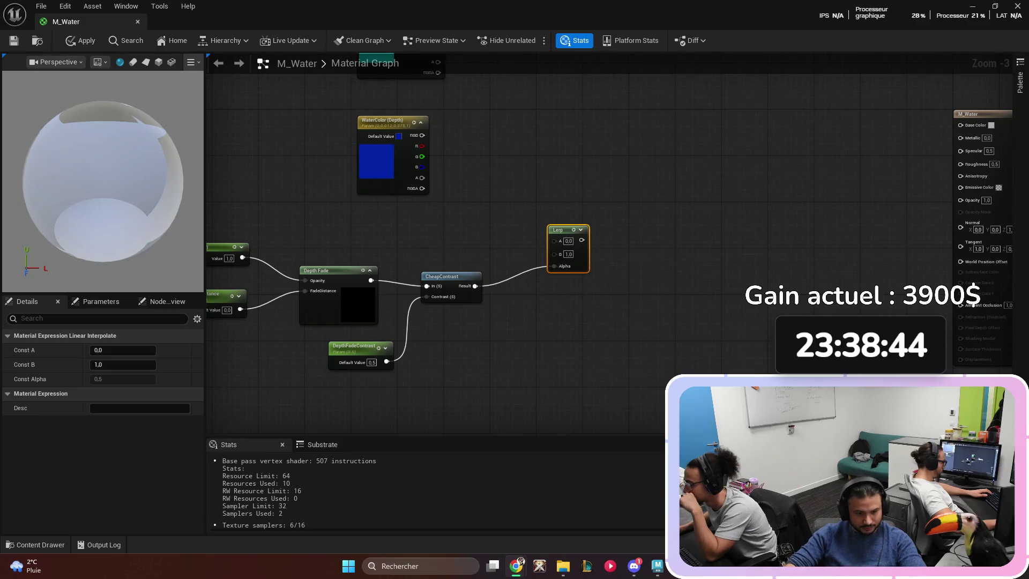
mouse_move(560, 229)
left_mouse_down()
mouse_move(572, 143)
mouse_move(429, 153)
mouse_move(422, 136)
mouse_move(446, 243)
left_mouse_up()
mouse_move(593, 249)
left_mouse_down()
mouse_move(599, 231)
mouse_move(458, 134)
left_mouse_up()
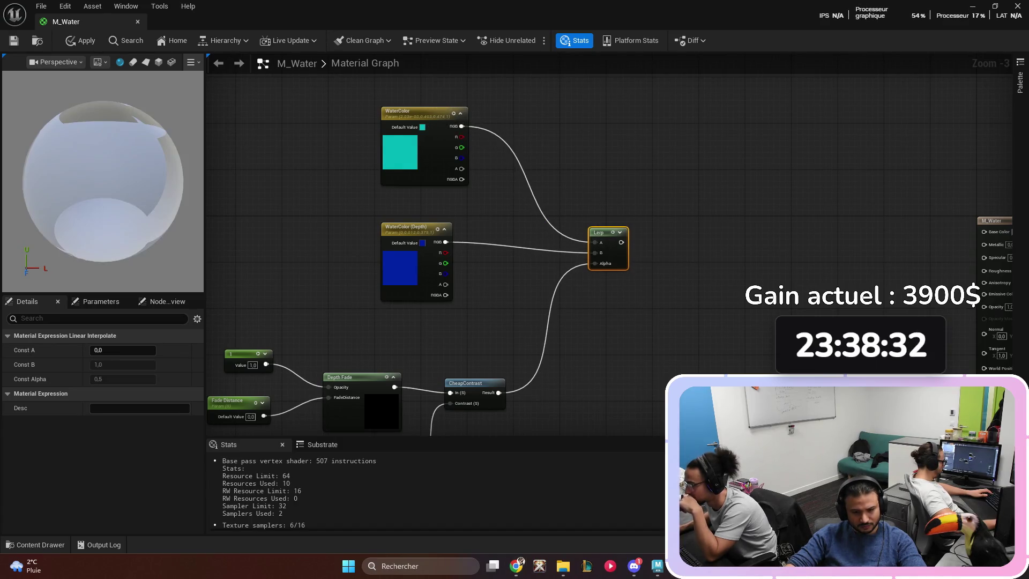
- Tidy the graph by shifting the Lerp left and moving the five depth fade nodes up
scroll(617, 204, "down", 2)
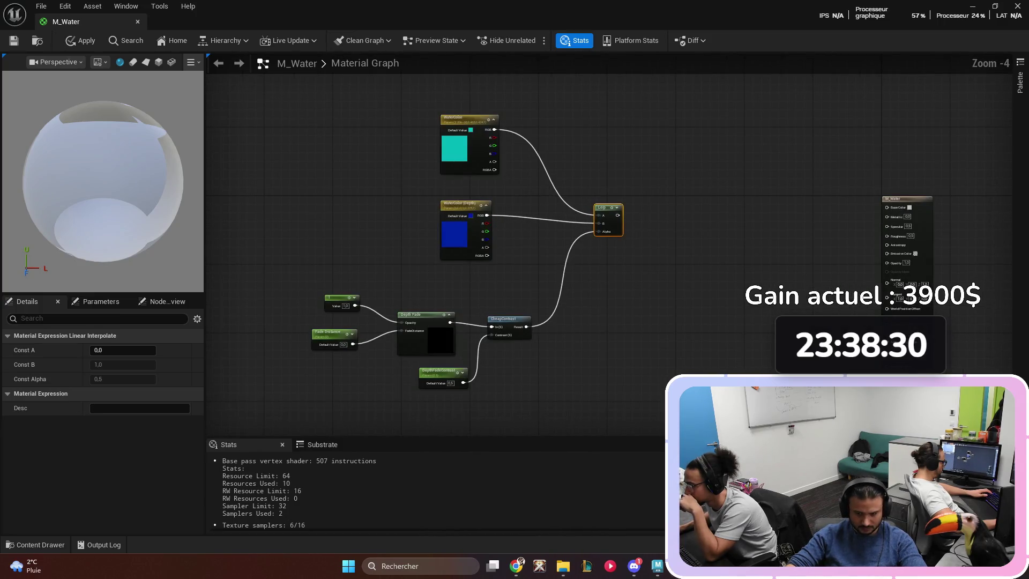
key("ctrl+a")
scroll(659, 195, "up", 1)
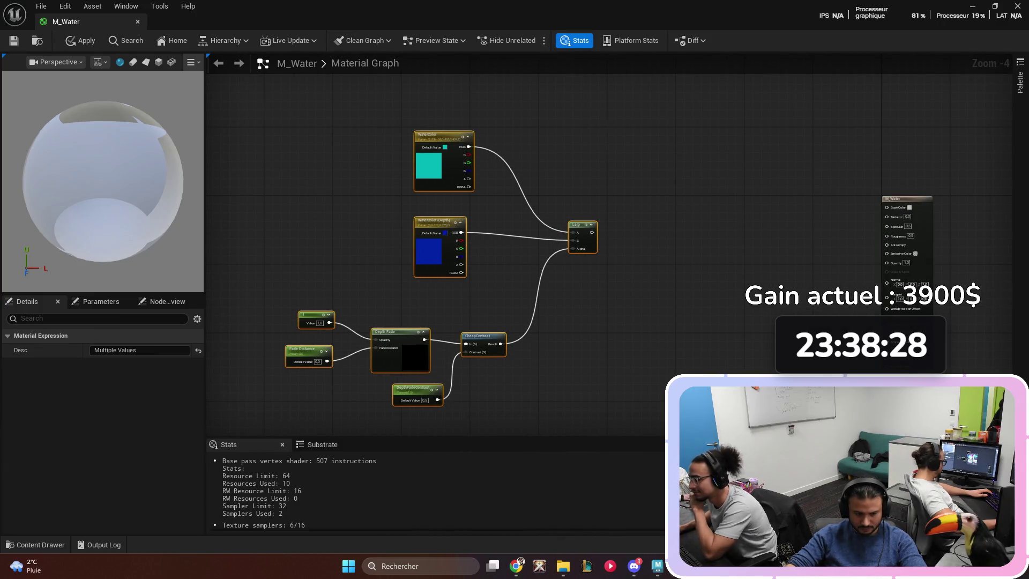
key("Escape")
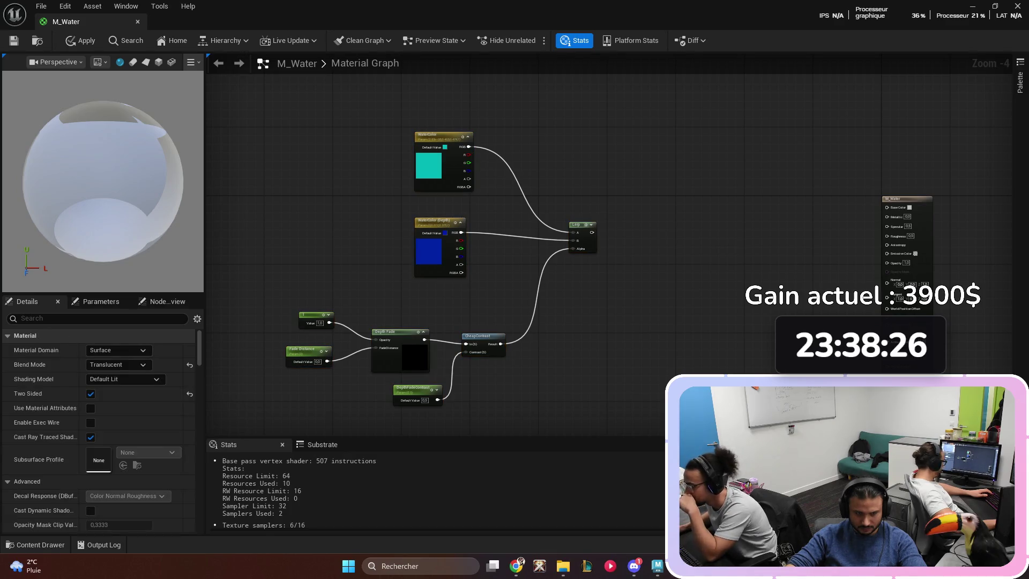
left_click_drag(576, 225, 541, 216)
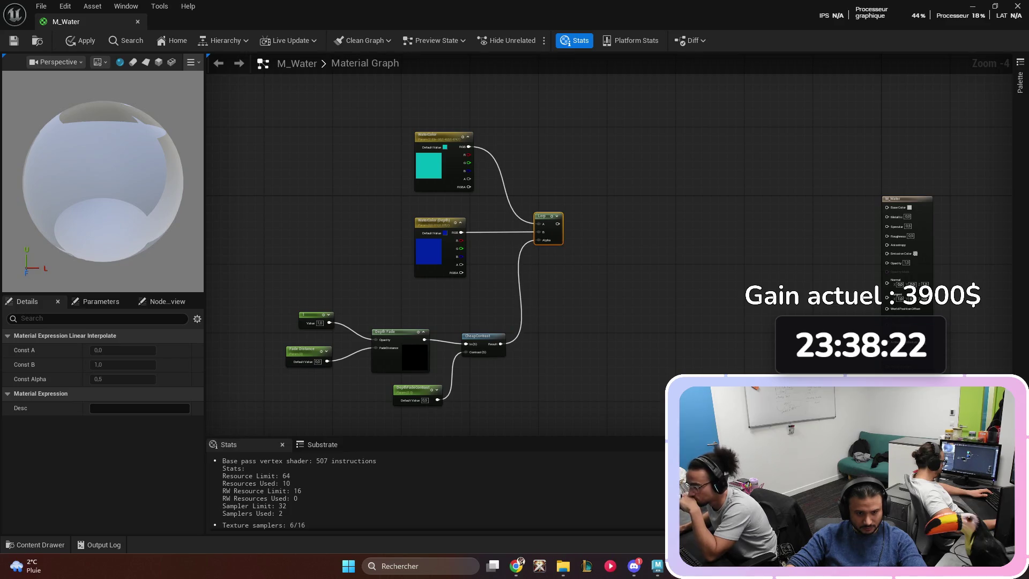
mouse_move(276, 305)
left_mouse_down()
mouse_move(515, 413)
mouse_move(364, 321)
mouse_move(300, 337)
mouse_move(278, 292)
left_mouse_up()
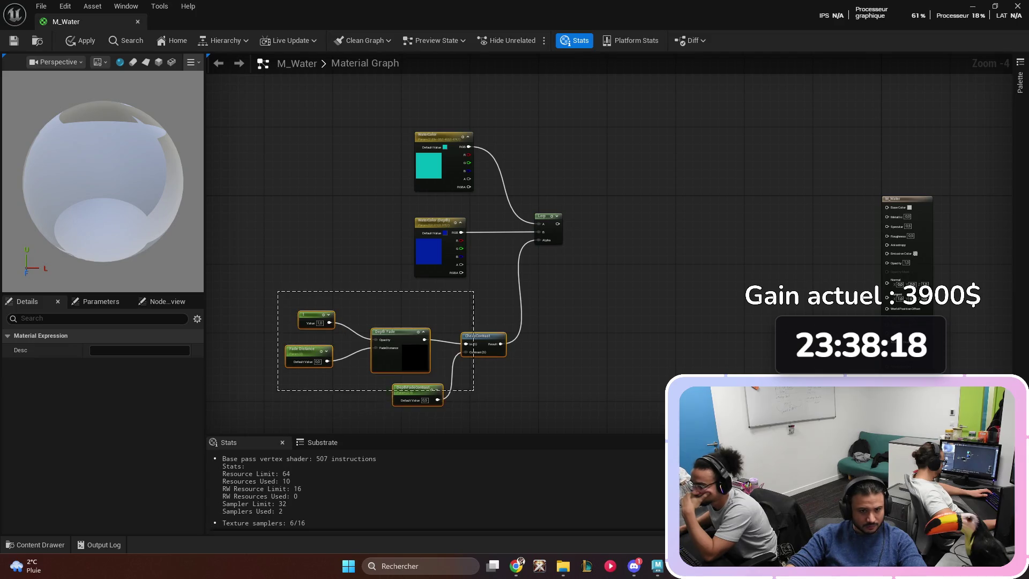
mouse_move(477, 335)
left_mouse_down()
mouse_move(459, 315)
mouse_move(404, 102)
left_mouse_up()
left_click(535, 375)
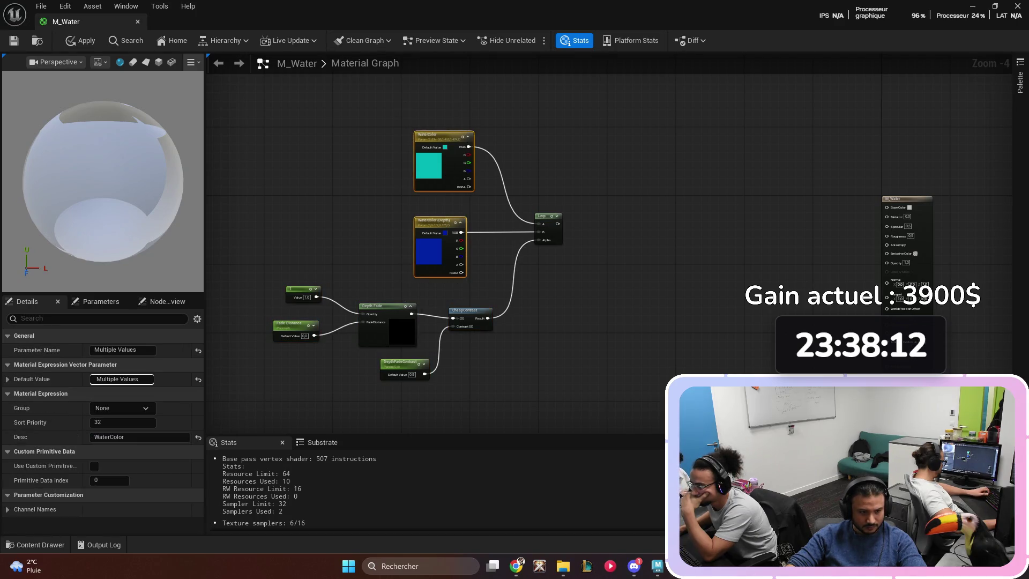
key("shift+s")
key("ctrl+z")
key("ctrl+z")
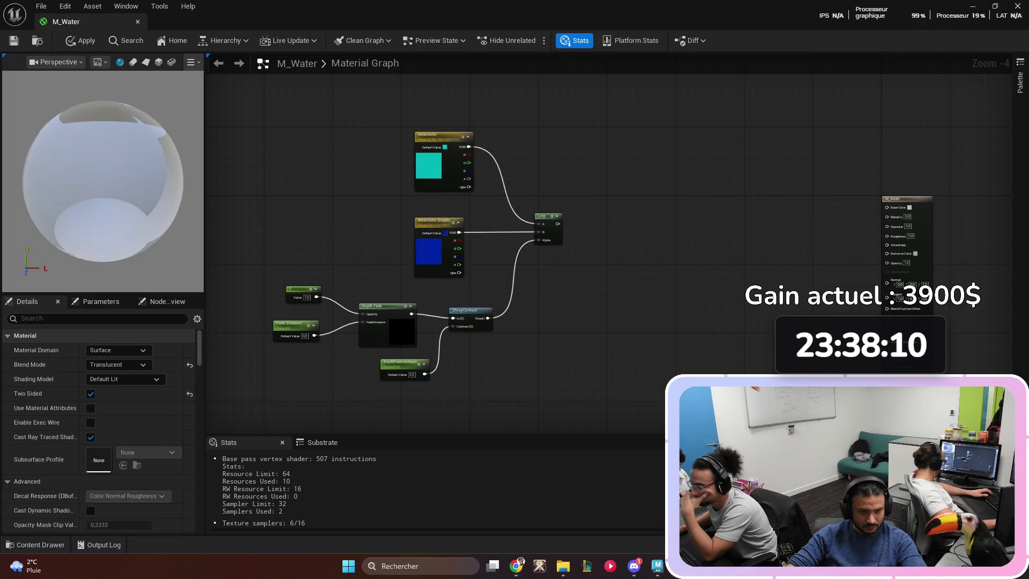
scroll(968, 212, "up", 1)
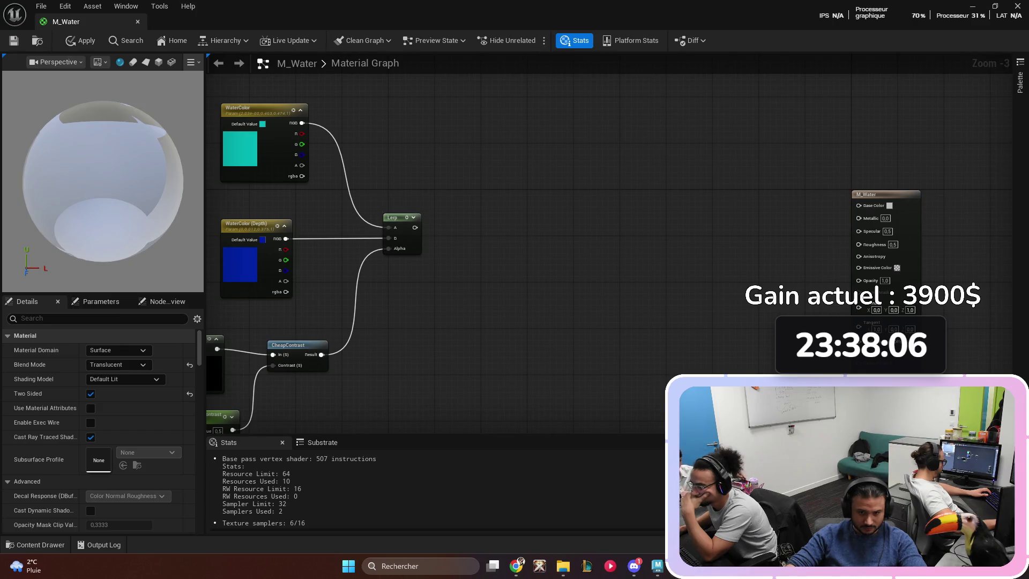
left_click(493, 219)
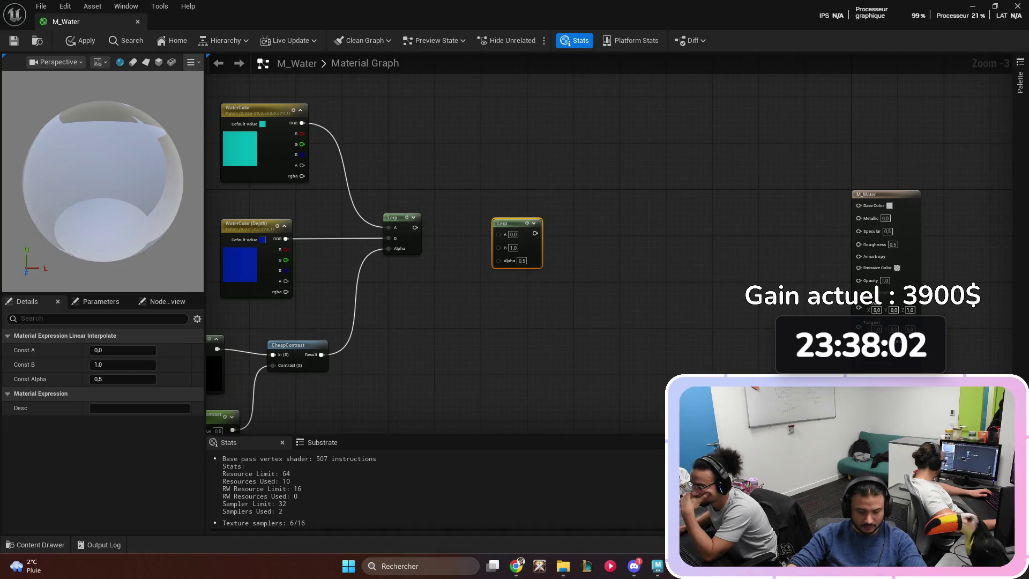
- Feed the first Lerp into the second Lerp's A and duplicate WaterColor below the Lerps
left_click_drag(414, 227, 500, 234)
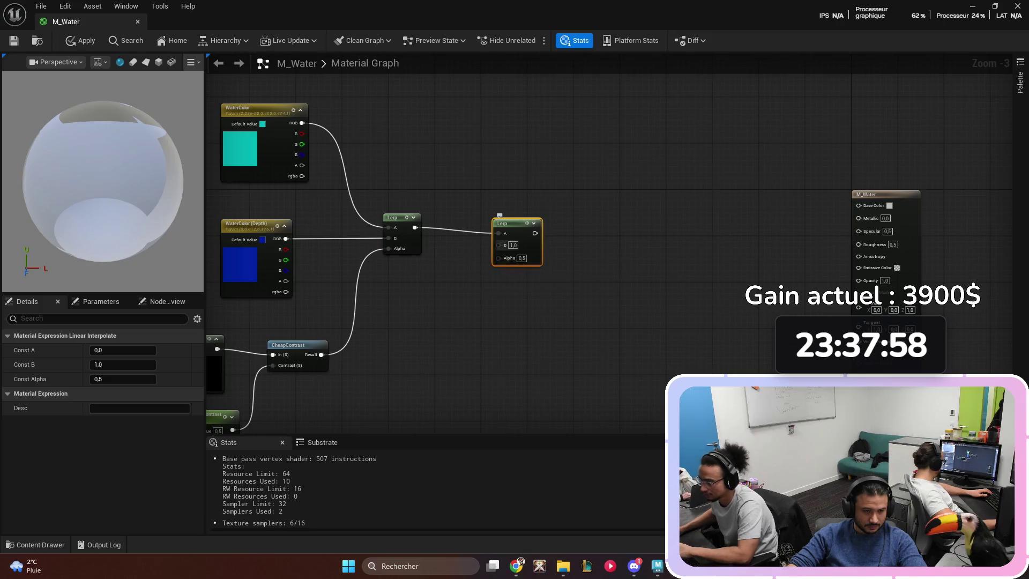
left_click_drag(483, 313, 517, 285)
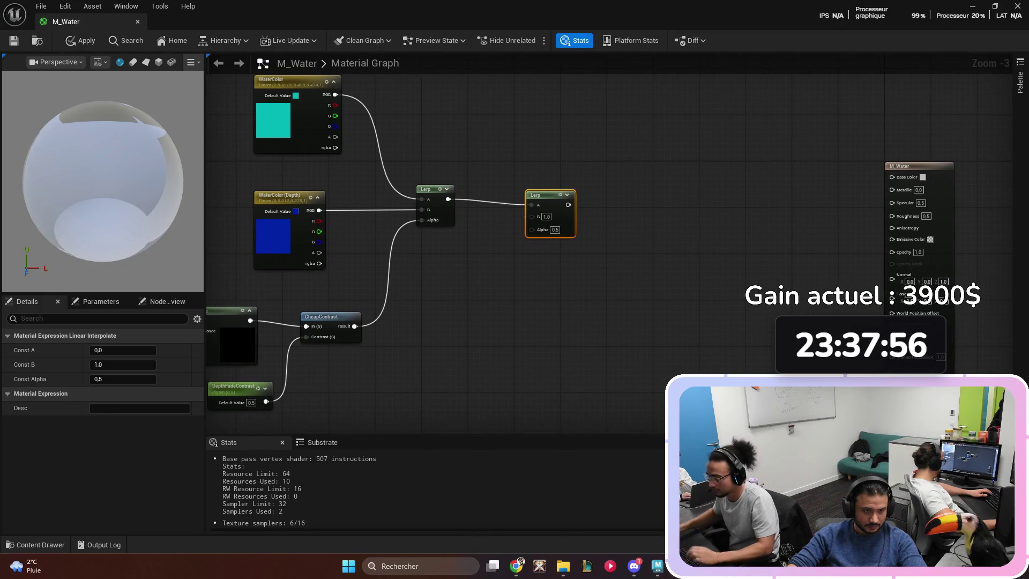
left_click(289, 81)
key("ctrl+d")
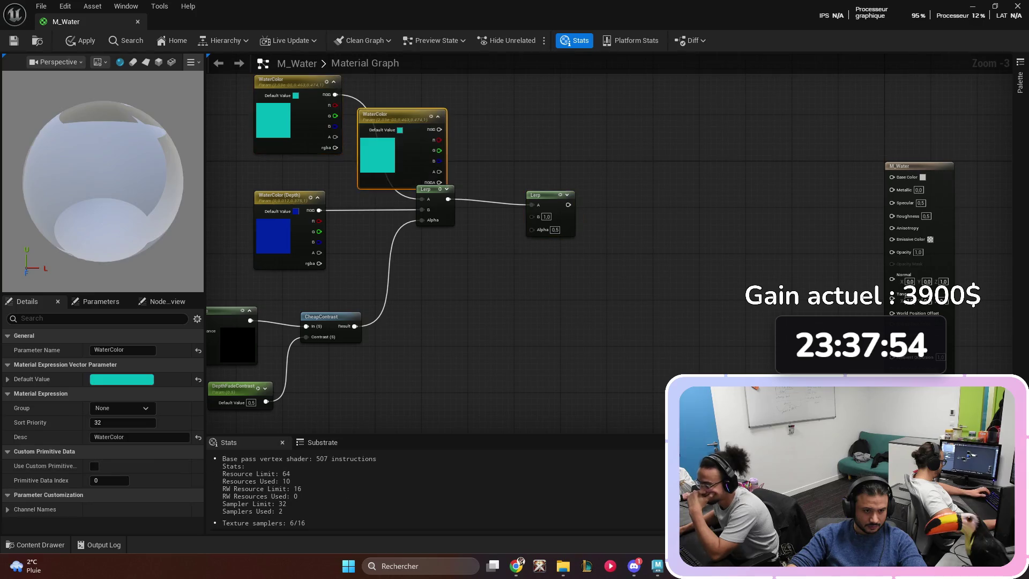
left_click_drag(375, 115, 427, 299)
left_click_drag(557, 276, 606, 221)
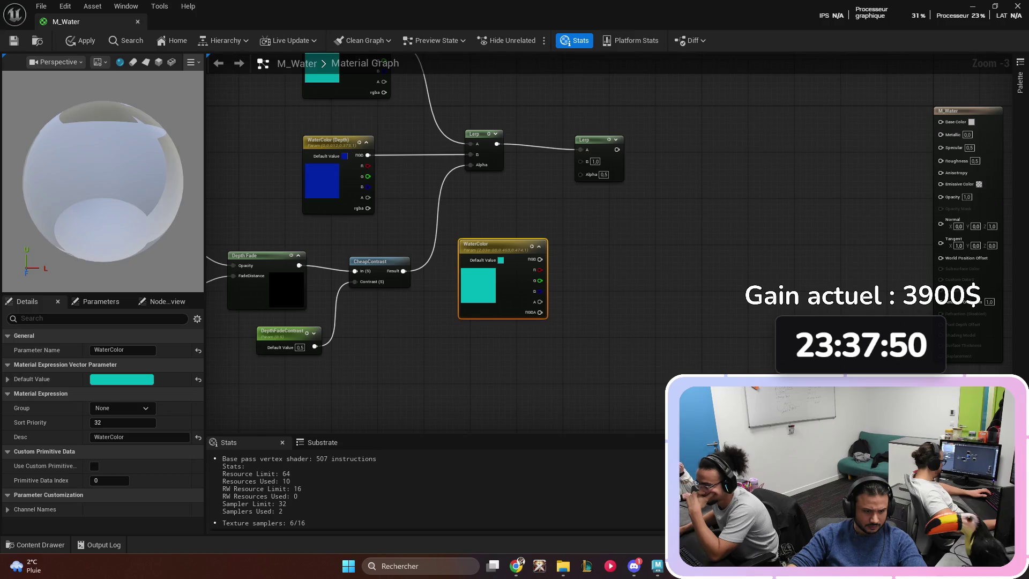
- Rename the duplicated parameter to FoamColor and bring up its colour picker
double_click(102, 350)
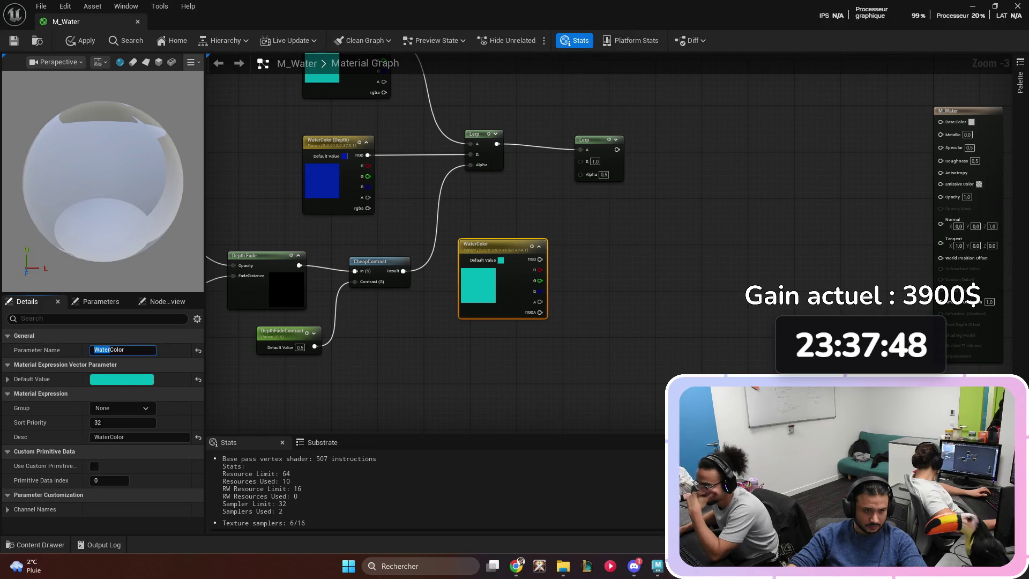
type("Foam")
key("Return")
scroll(624, 230, "down", 1)
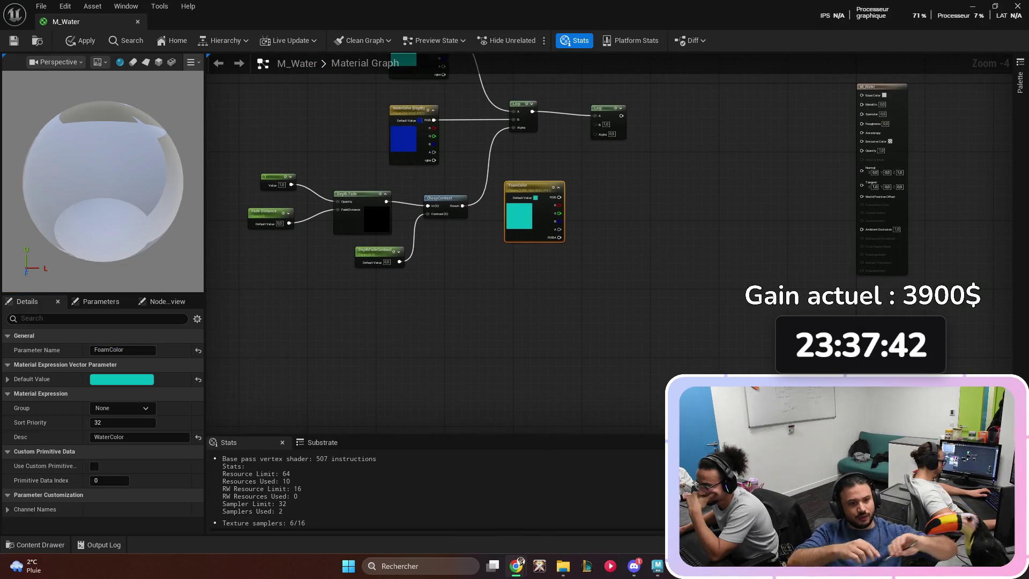
double_click(519, 215)
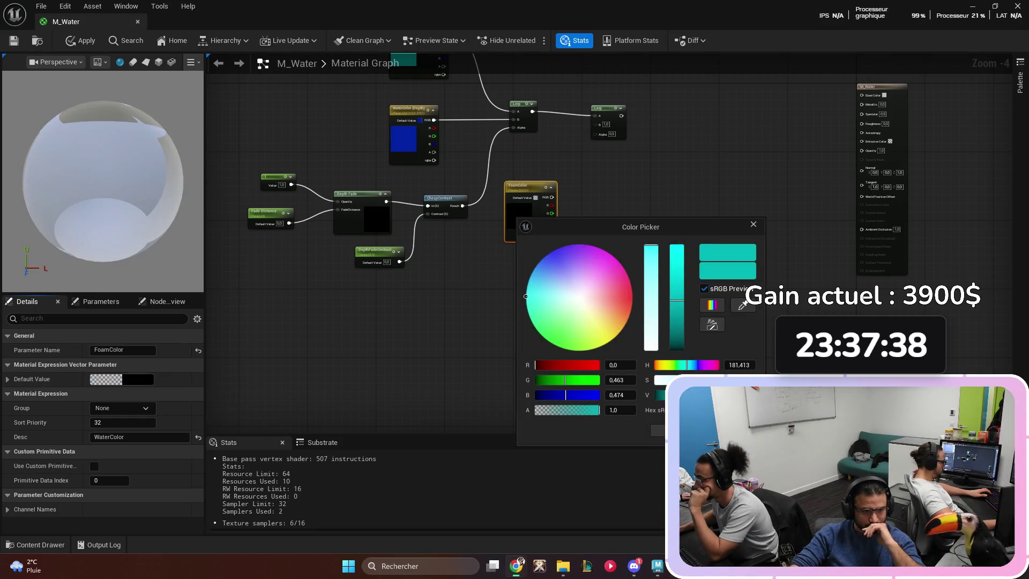
- Set FoamColor to pure white and wire its RGB into the second Lerp's B
left_click(579, 297)
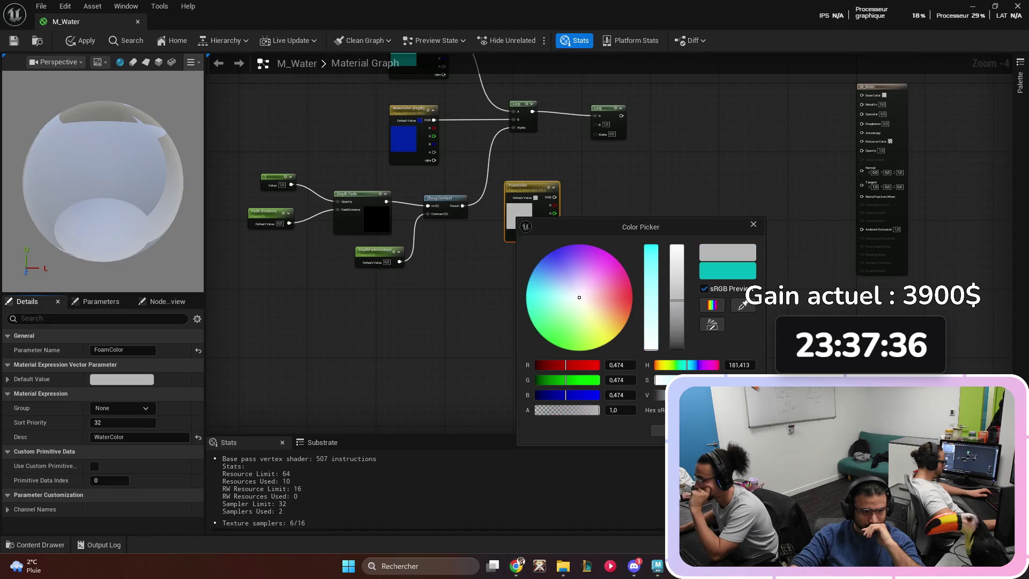
left_click(677, 246)
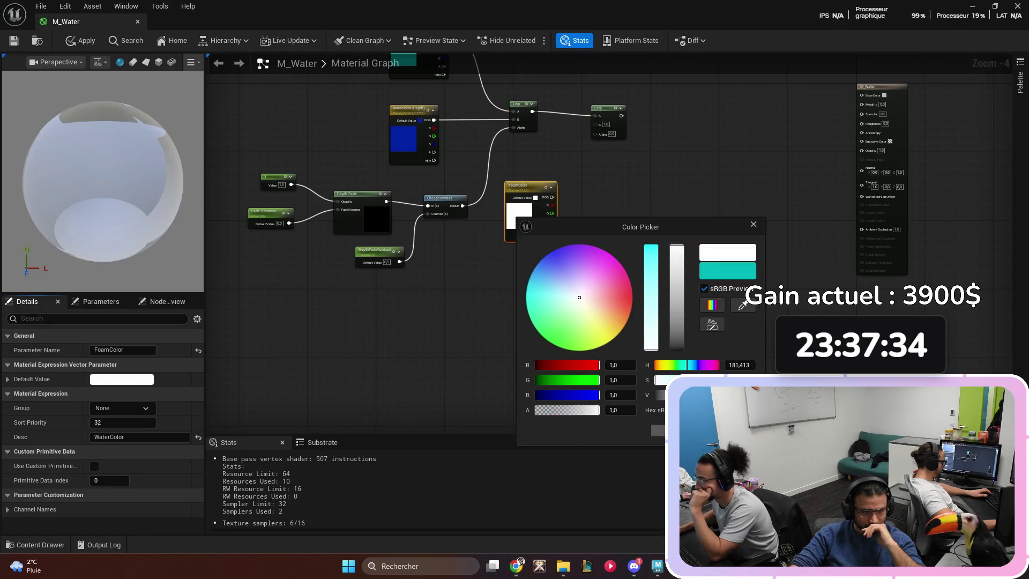
left_click(658, 430)
mouse_move(525, 186)
left_mouse_down()
mouse_move(576, 209)
mouse_move(594, 124)
left_mouse_up()
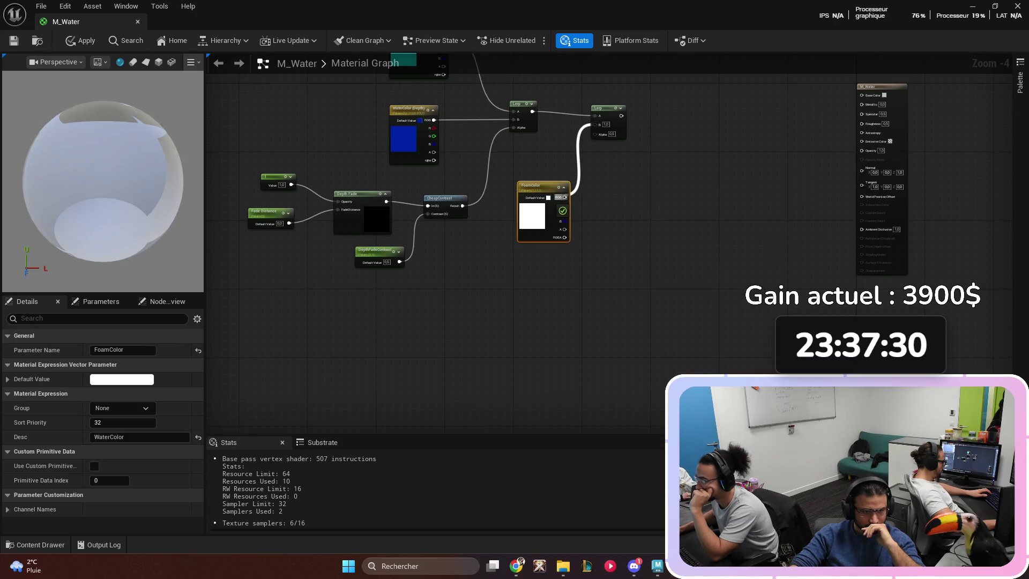
left_click_drag(536, 186, 540, 173)
key("Escape")
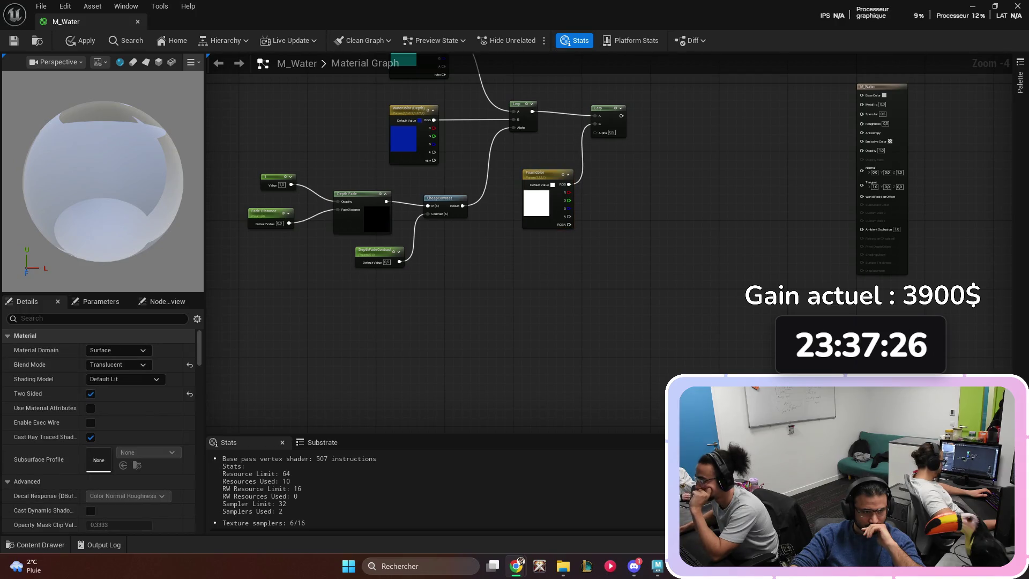
- Connect the second Lerp's output to the material's Base Color
left_click_drag(540, 186, 527, 177)
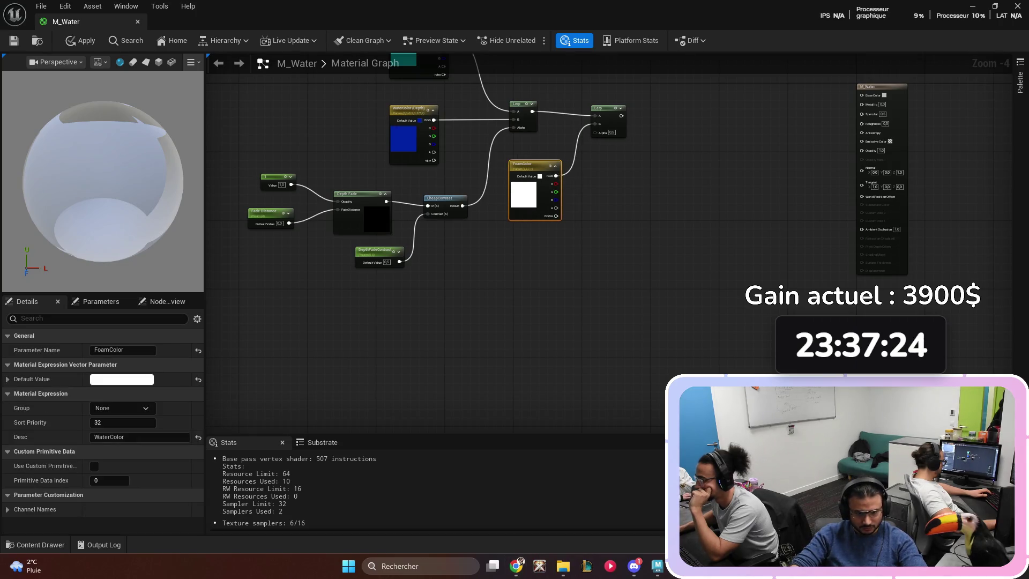
left_click(678, 204)
left_click_drag(677, 204, 498, 225)
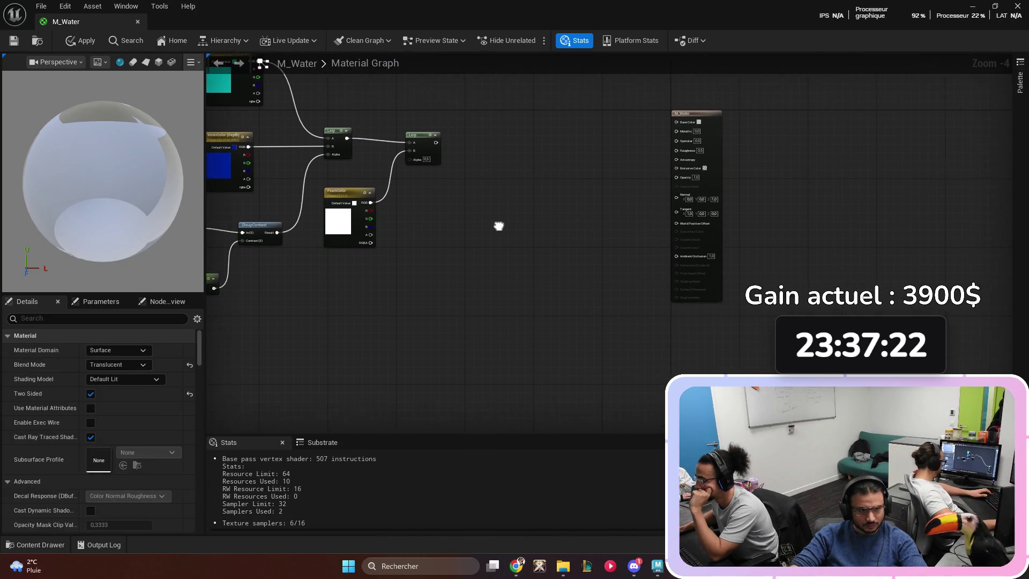
mouse_move(434, 143)
left_mouse_down()
mouse_move(561, 144)
mouse_move(675, 123)
left_mouse_up()
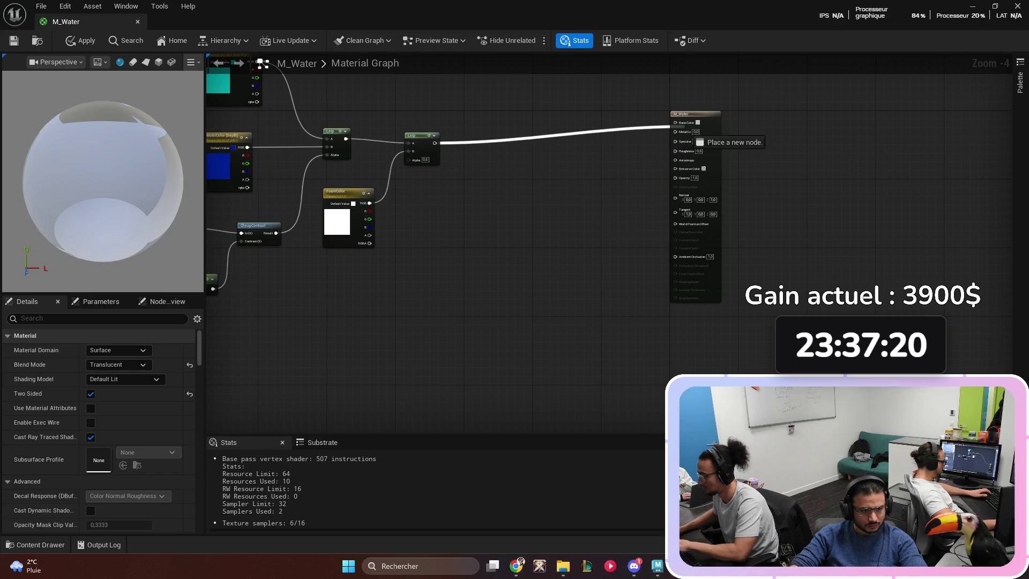
mouse_move(513, 213)
left_mouse_down()
mouse_move(583, 271)
mouse_move(693, 294)
mouse_move(650, 301)
mouse_move(674, 312)
left_mouse_up()
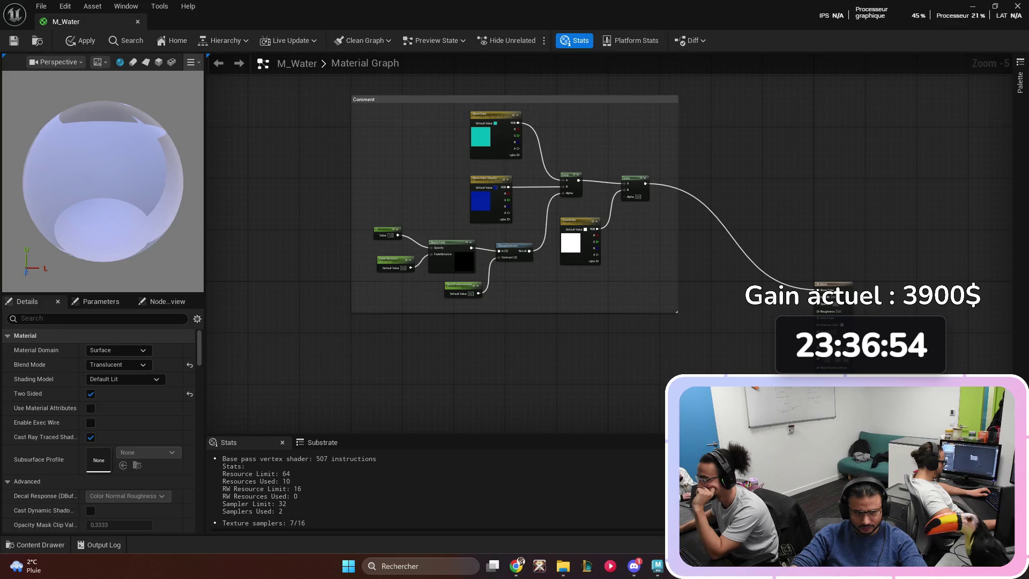
- Retitle the comment box around the colour nodes to 'Color'
left_click(676, 311)
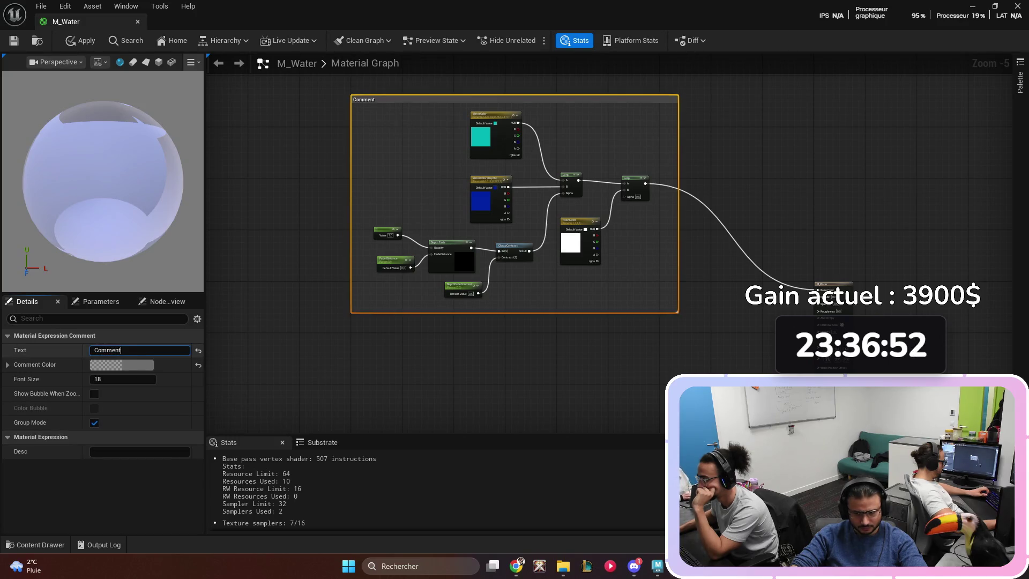
key("ctrl+a")
type("Color")
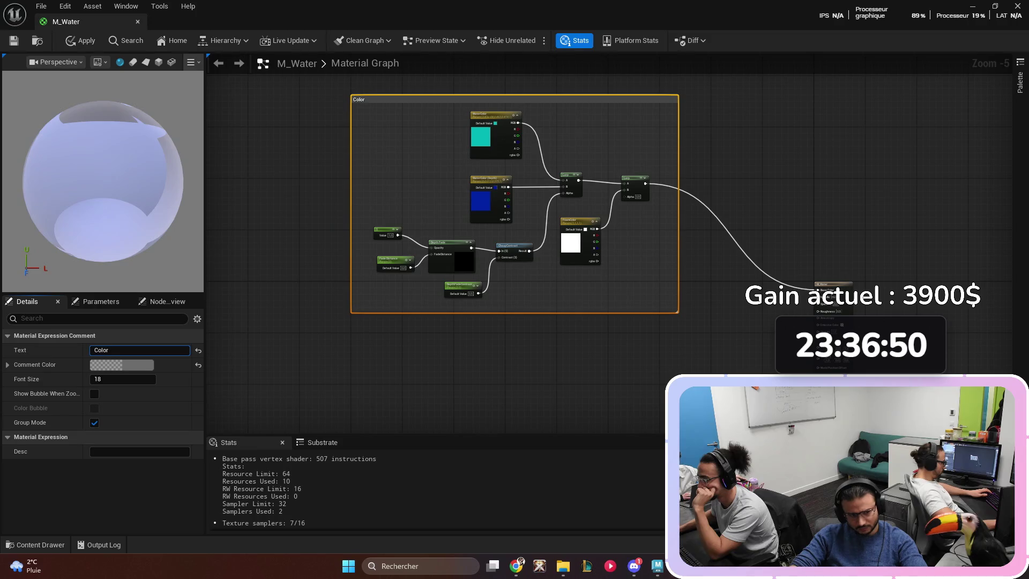
left_click(683, 290)
scroll(641, 295, "down", 2)
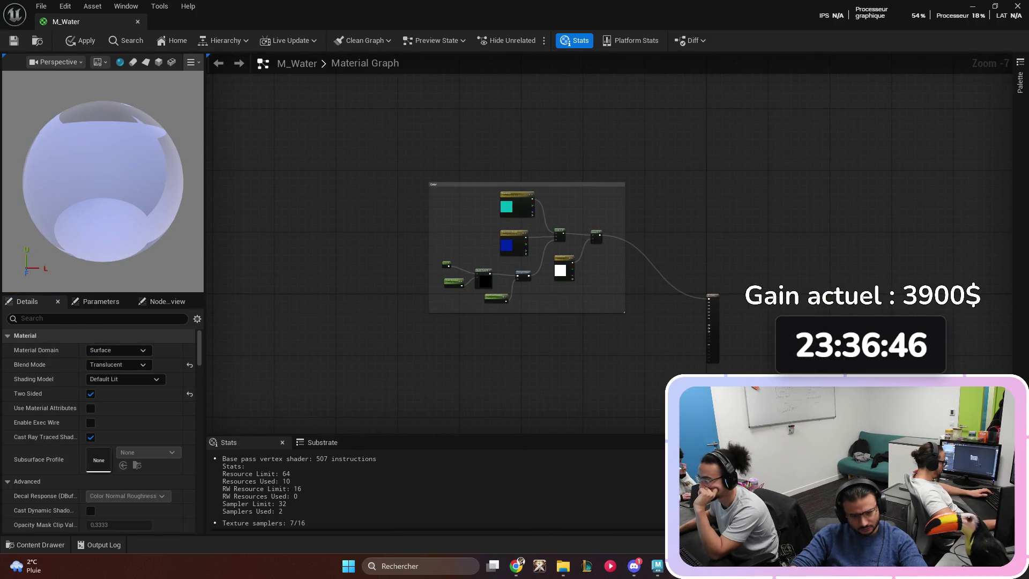
- Reposition the Color comment group and pan to empty graph space
left_click_drag(565, 187, 563, 151)
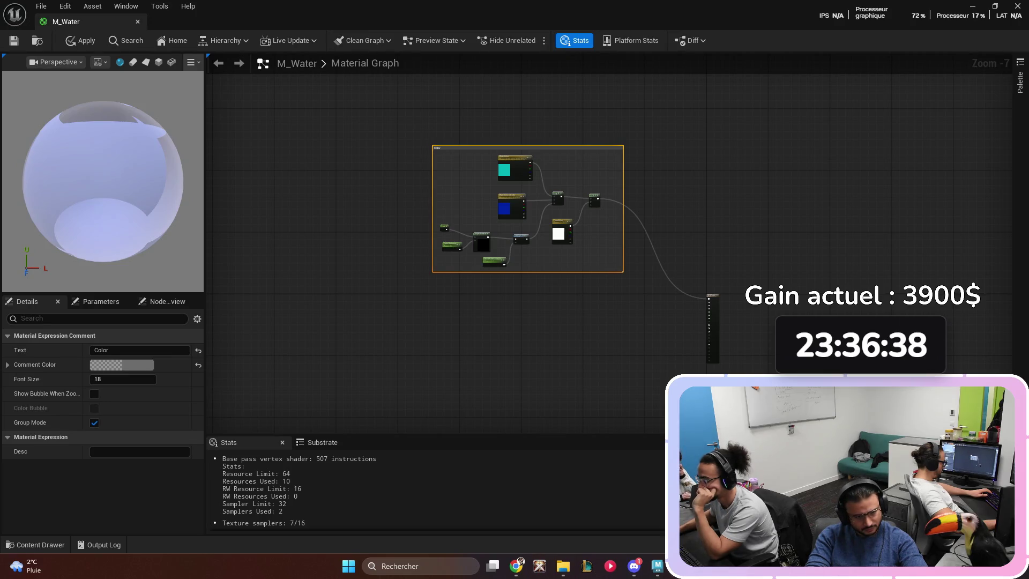
mouse_move(546, 156)
left_mouse_down()
mouse_move(529, 111)
mouse_move(509, 107)
mouse_move(617, 204)
mouse_move(703, 214)
left_mouse_up()
mouse_move(530, 129)
left_mouse_down()
mouse_move(524, 157)
mouse_move(536, 181)
mouse_move(533, 170)
left_mouse_up()
left_click(616, 134)
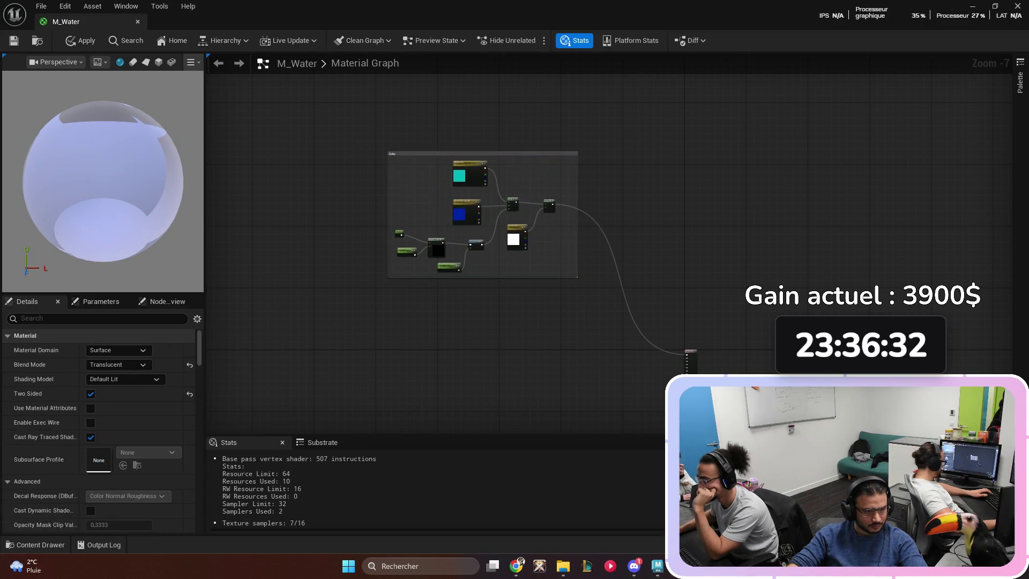
mouse_move(481, 351)
left_mouse_down()
mouse_move(467, 307)
mouse_move(503, 271)
mouse_move(507, 298)
mouse_move(531, 296)
mouse_move(484, 294)
mouse_move(557, 236)
mouse_move(519, 232)
mouse_move(636, 210)
mouse_move(418, 215)
left_mouse_up()
scroll(482, 300, "up", 2)
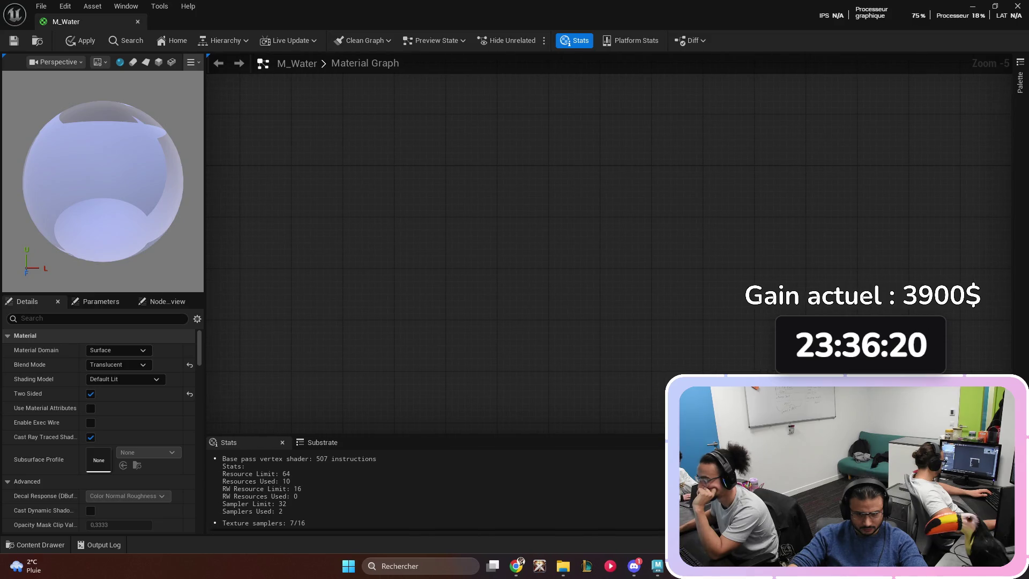
- Add an Absolute World Position node by searching 'world'
right_click(515, 213)
type("abso")
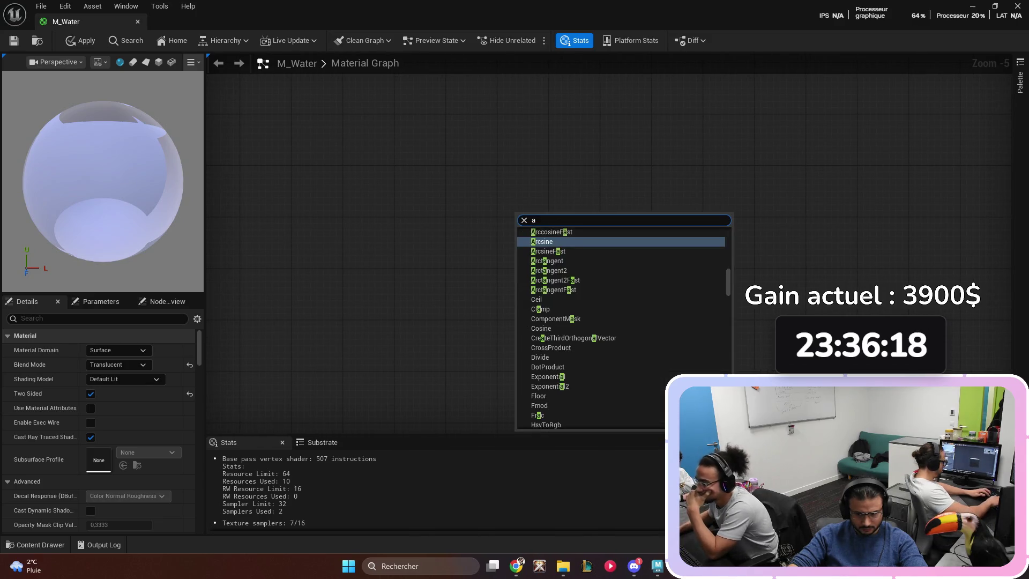
key("BackSpace")
key("BackSpace")
key("BackSpace")
type("wol")
key("BackSpace")
key("BackSpace")
type("rld")
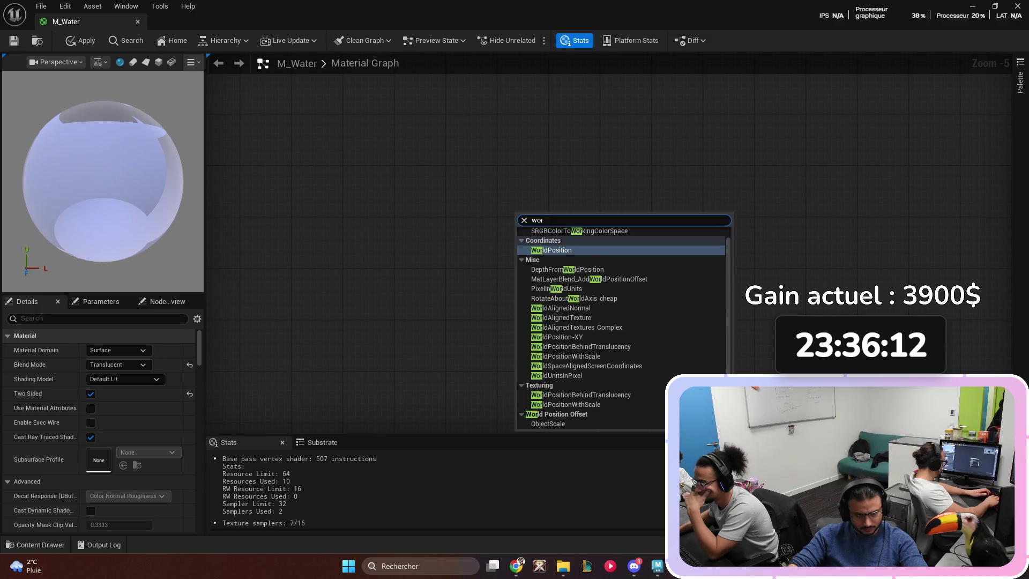
key("Return")
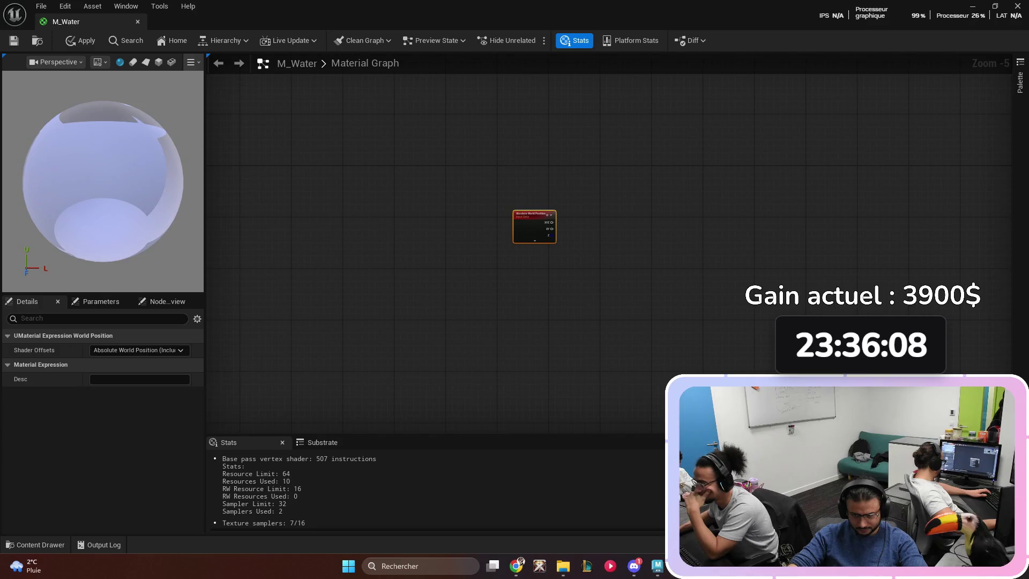
mouse_move(612, 215)
left_mouse_down()
mouse_move(544, 253)
mouse_move(450, 239)
left_mouse_up()
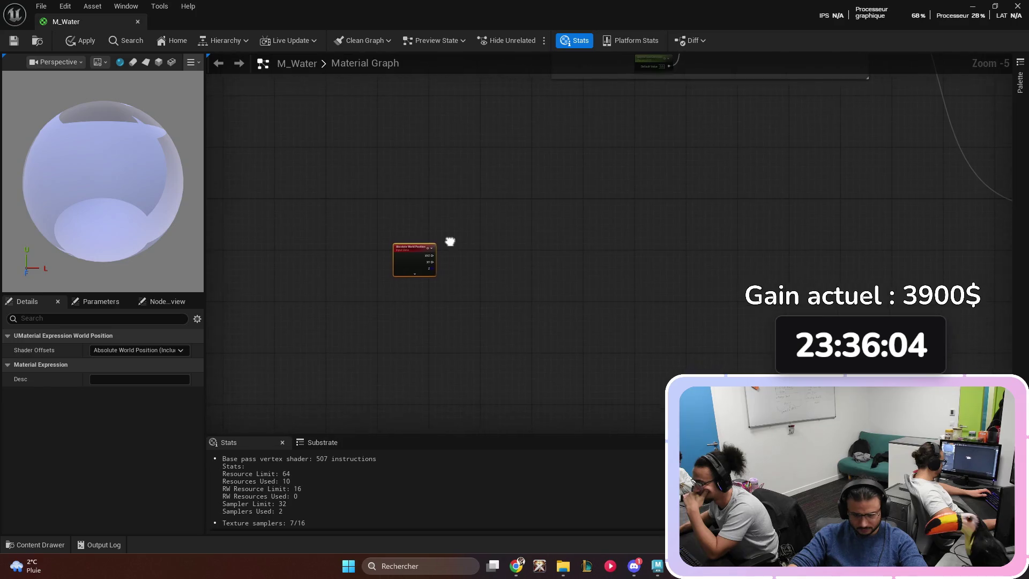
scroll(471, 230, "up", 1)
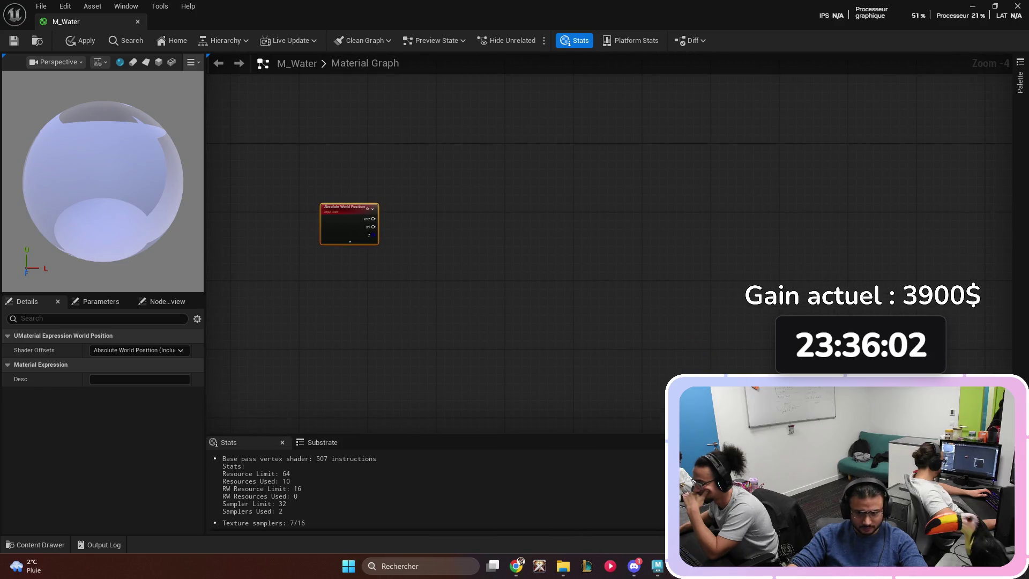
- Add a DistanceToNearestSurface node and place it beside Absolute World Position
right_click(519, 205)
type("distance")
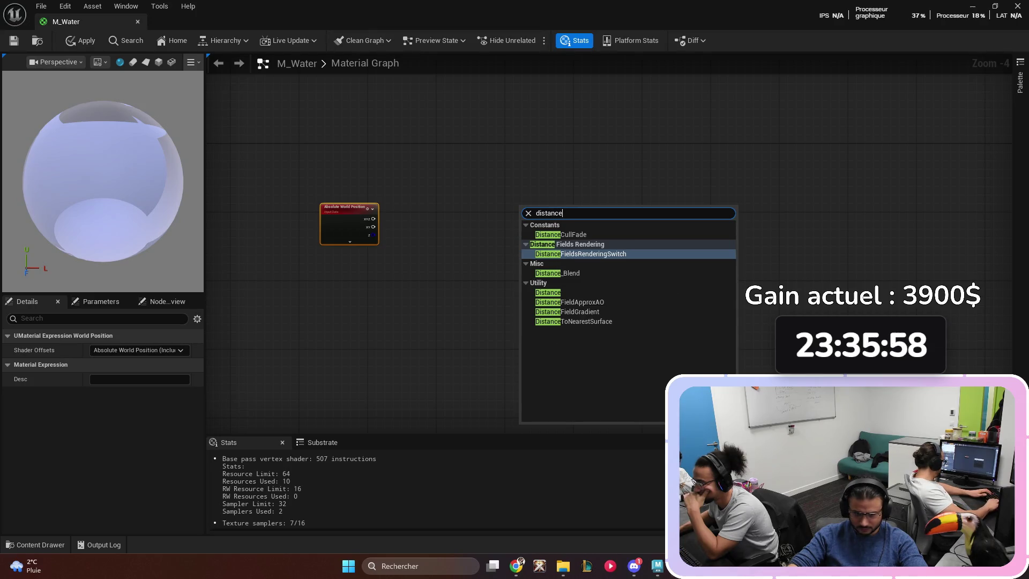
type("to")
key("Return")
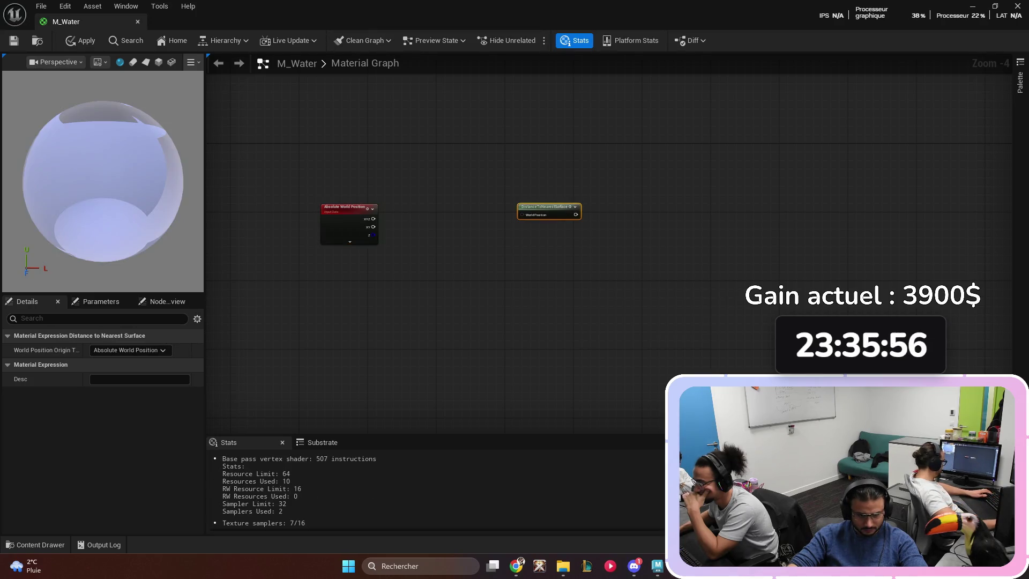
left_click_drag(544, 207, 428, 220)
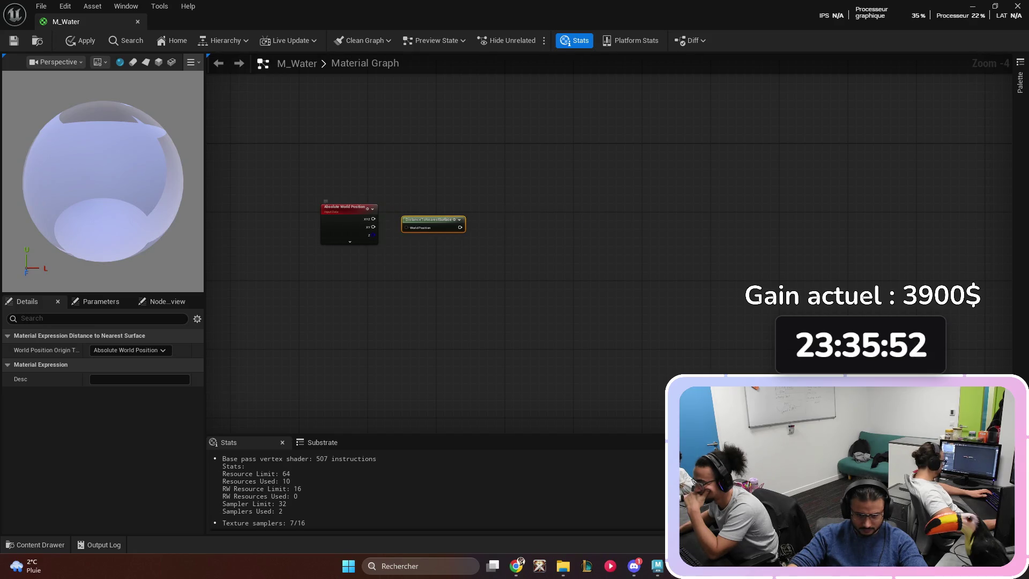
scroll(263, 179, "up", 1)
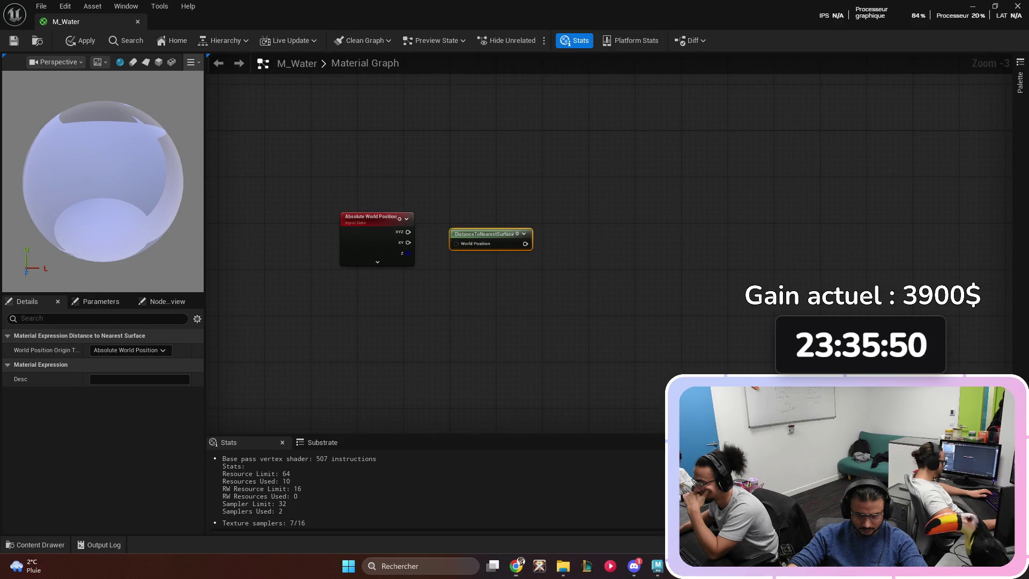
- Break the Absolute World Position node's links from its action menu
right_click(406, 232)
left_click(401, 237)
right_click(401, 237)
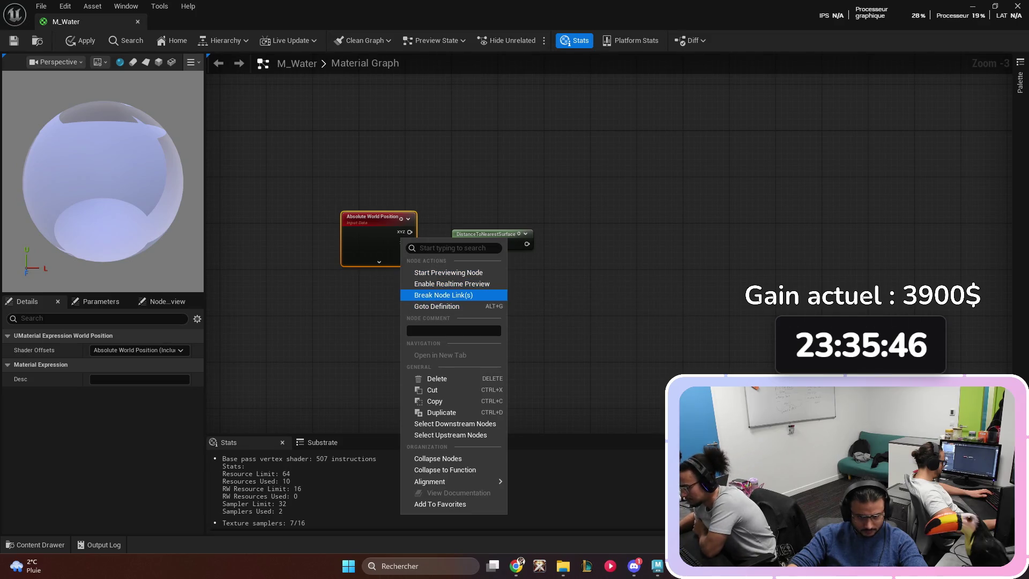
left_click(443, 294)
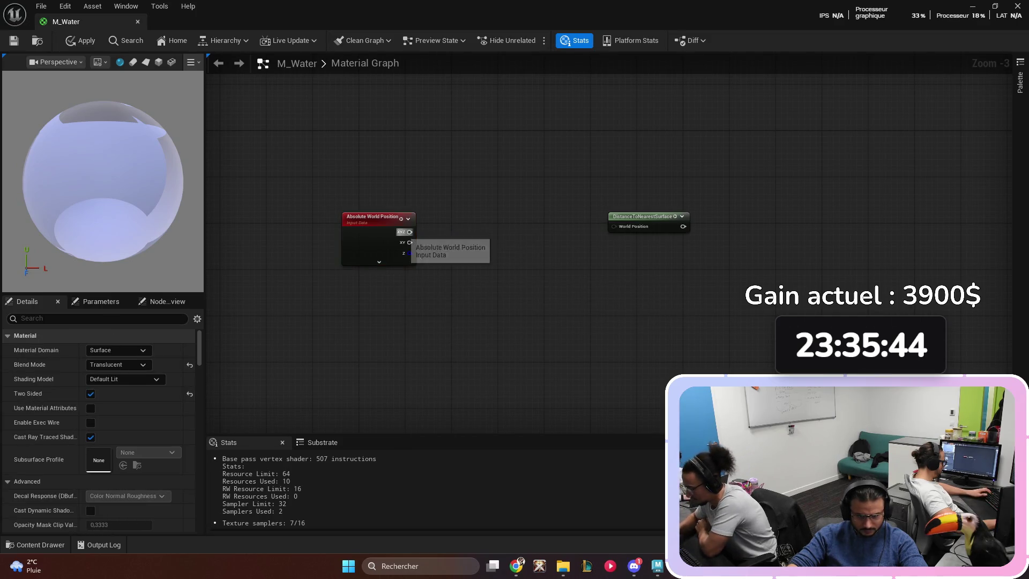
right_click(410, 243)
key("Escape")
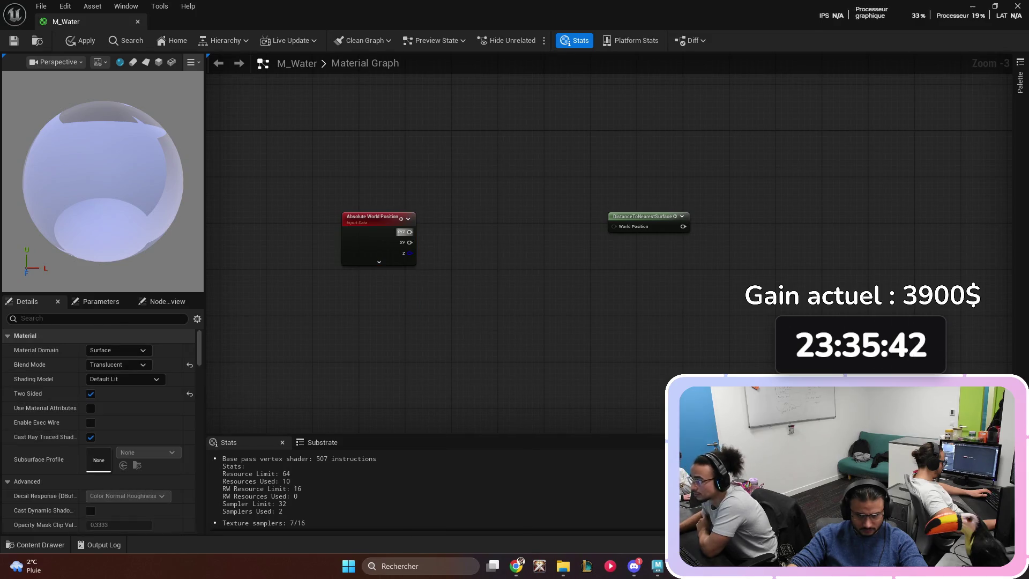
- Try collapsing Absolute World Position into a subgraph, then undo it
left_click(404, 236)
right_click(406, 236)
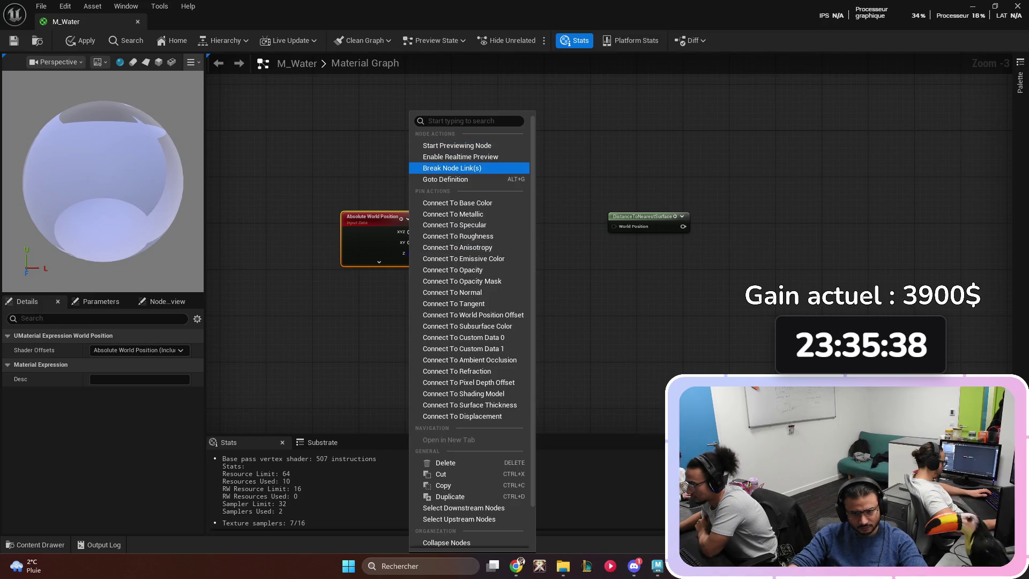
scroll(440, 428, "down", 1)
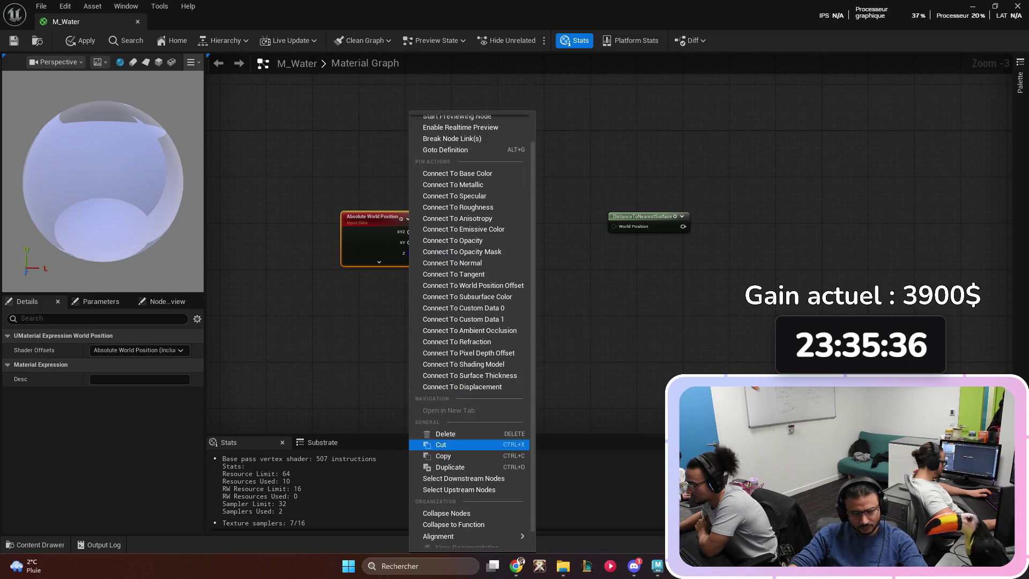
scroll(439, 444, "up", 1)
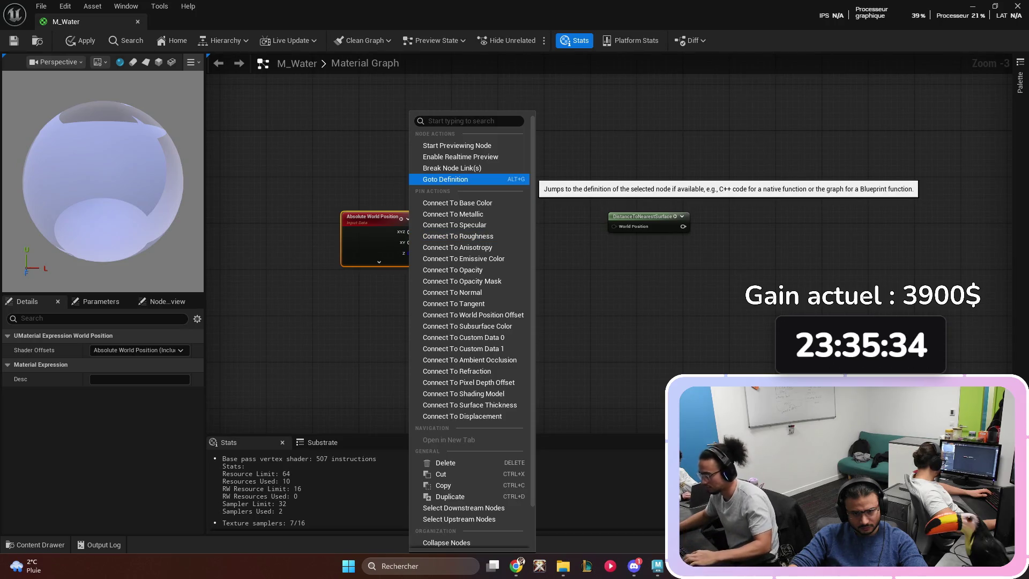
left_click(563, 139)
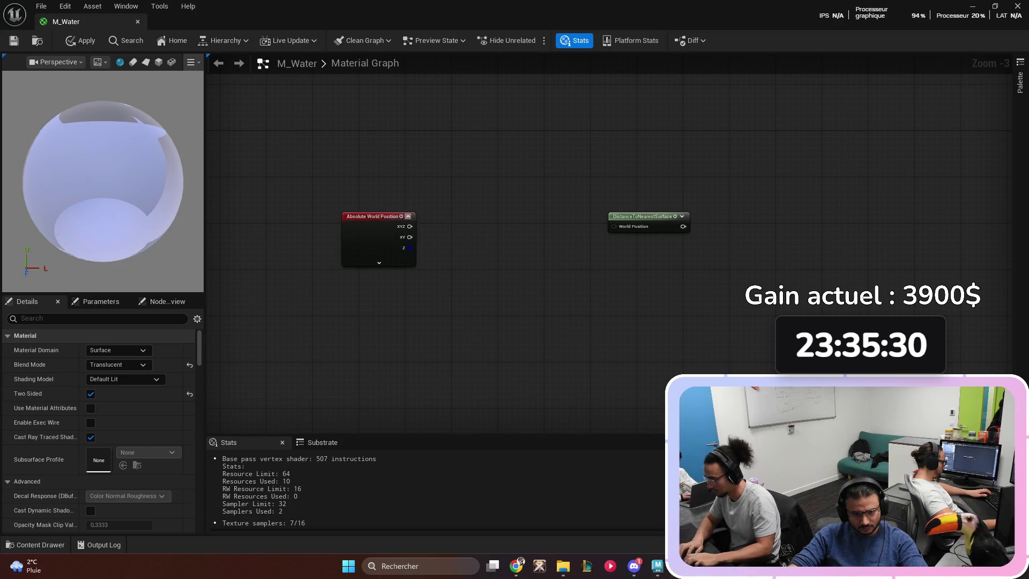
right_click(407, 241)
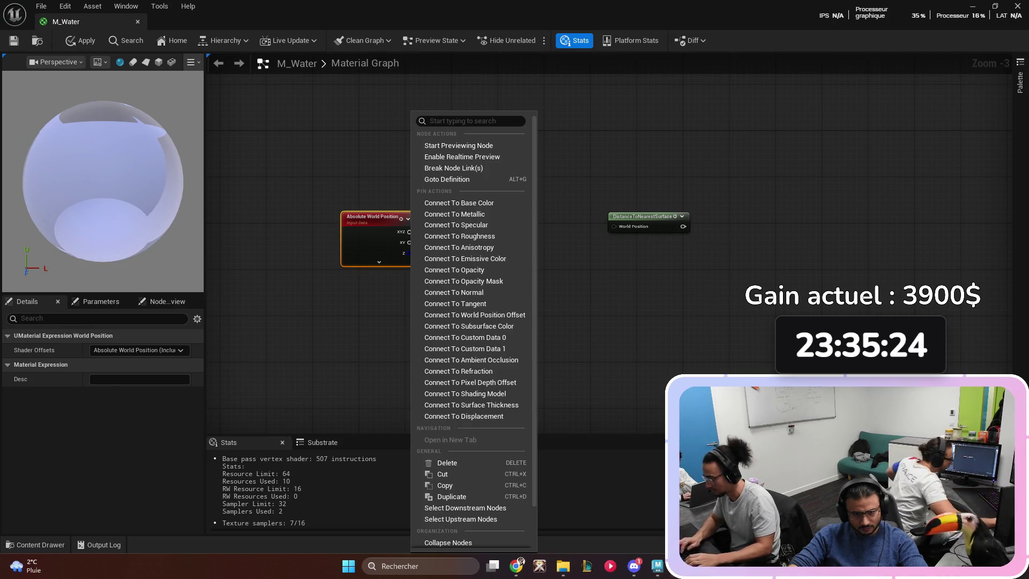
left_click(448, 542)
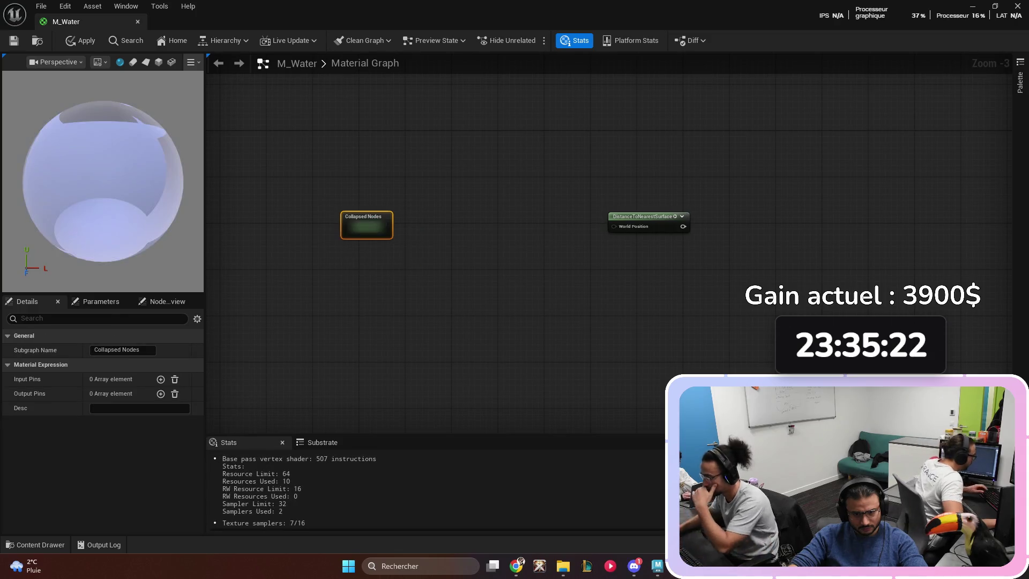
scroll(344, 303, "up", 2)
key("ctrl+z")
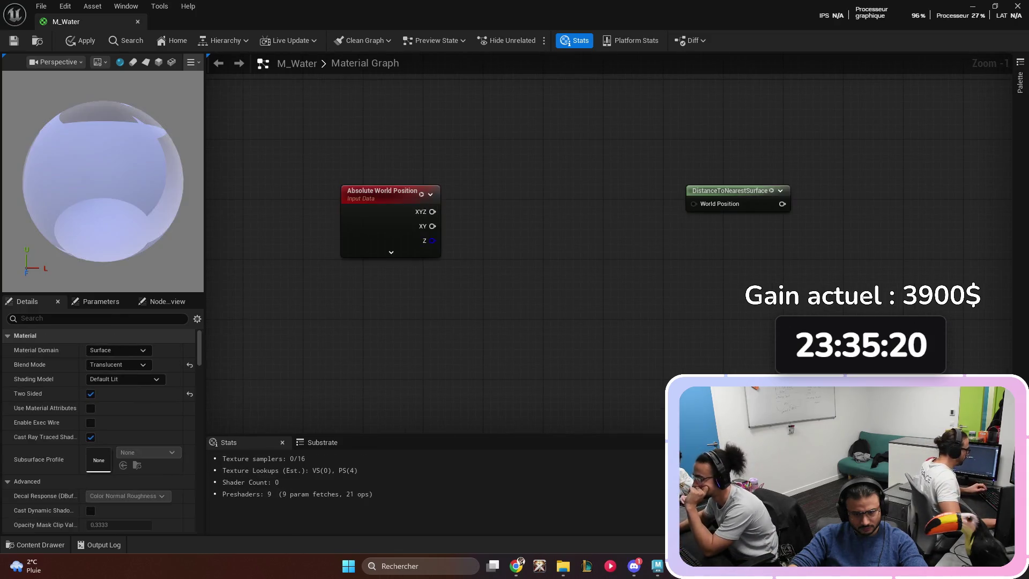
- Browse the Absolute World Position node's action list and close it without choosing
right_click(429, 228)
key("Escape")
right_click(421, 212)
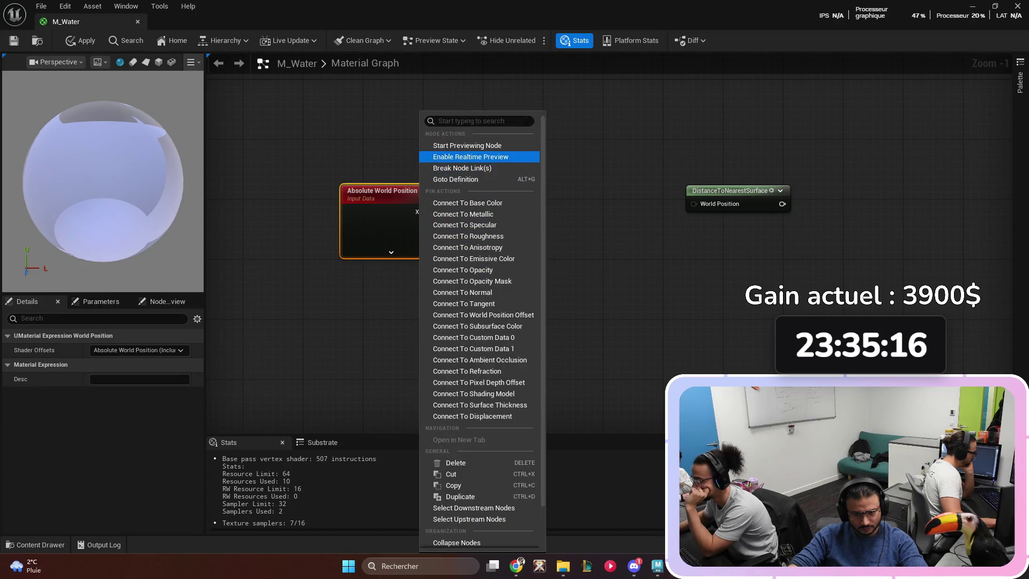
scroll(471, 268, "down", 2)
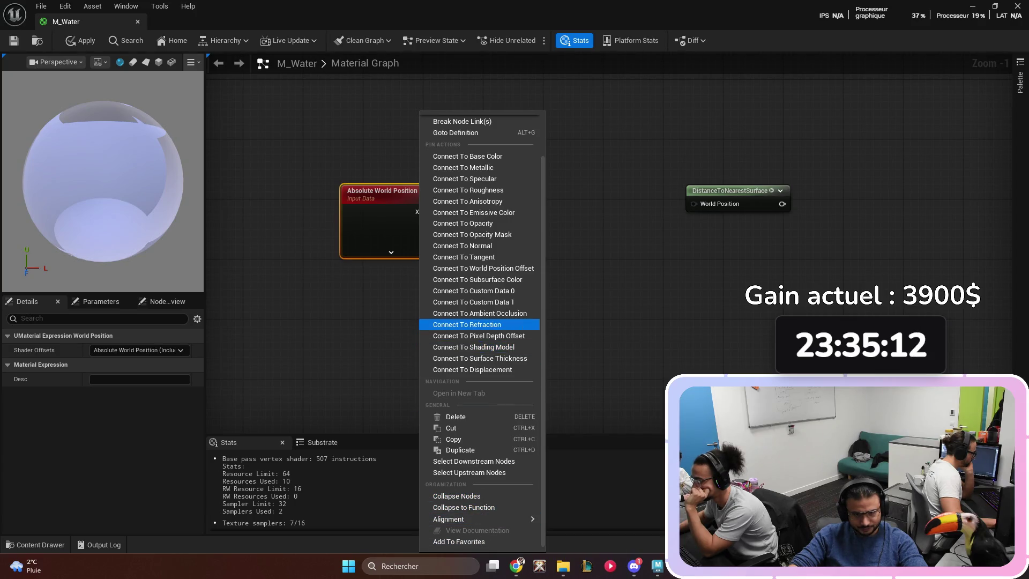
scroll(472, 319, "up", 1)
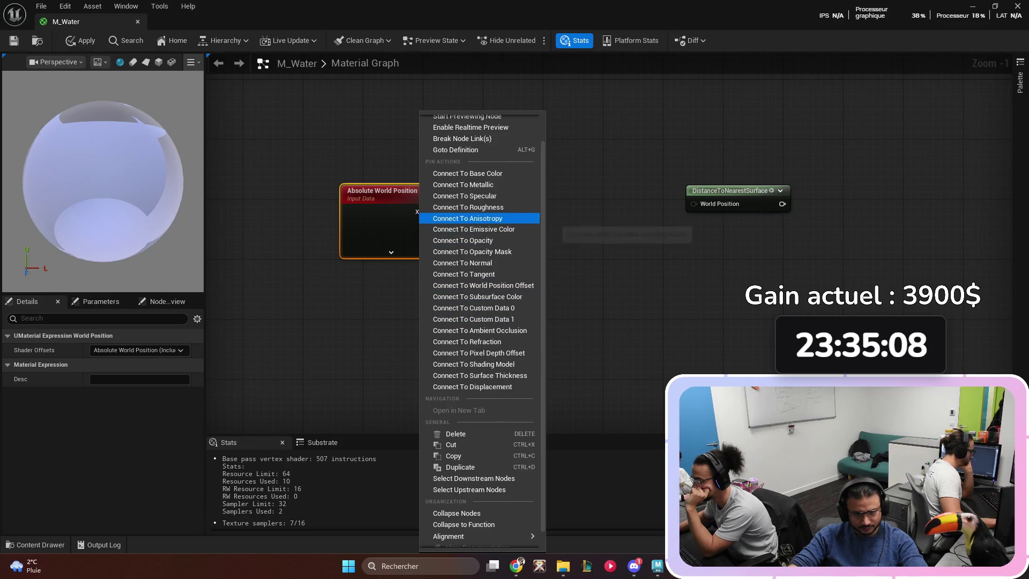
scroll(471, 236, "up", 1)
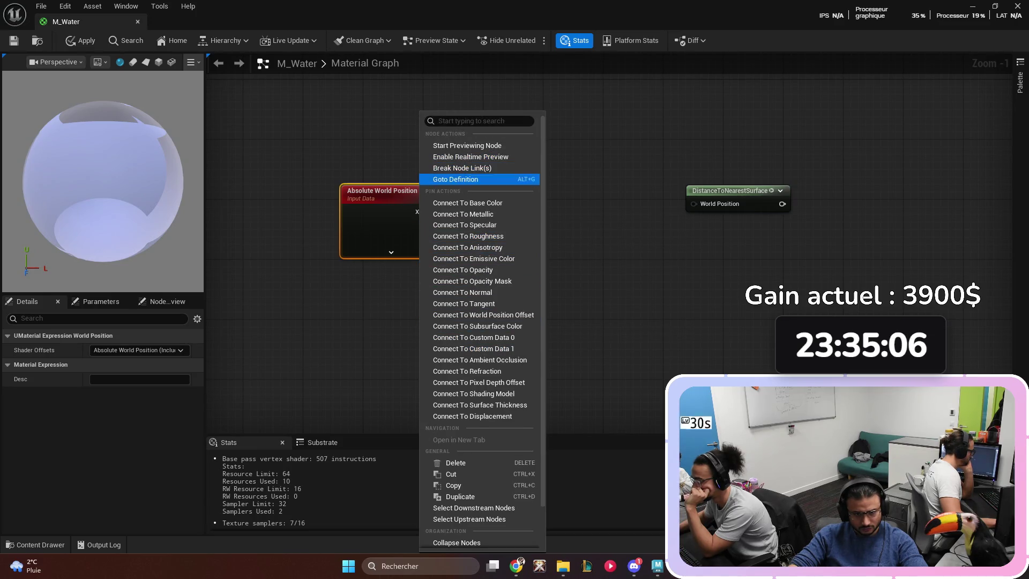
scroll(471, 349, "down", 2)
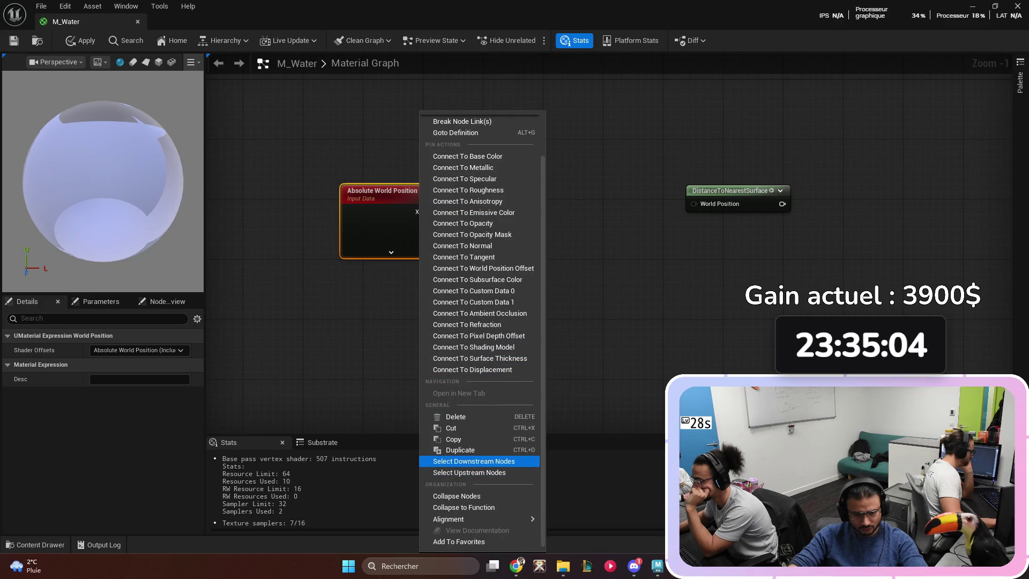
mouse_move(461, 519)
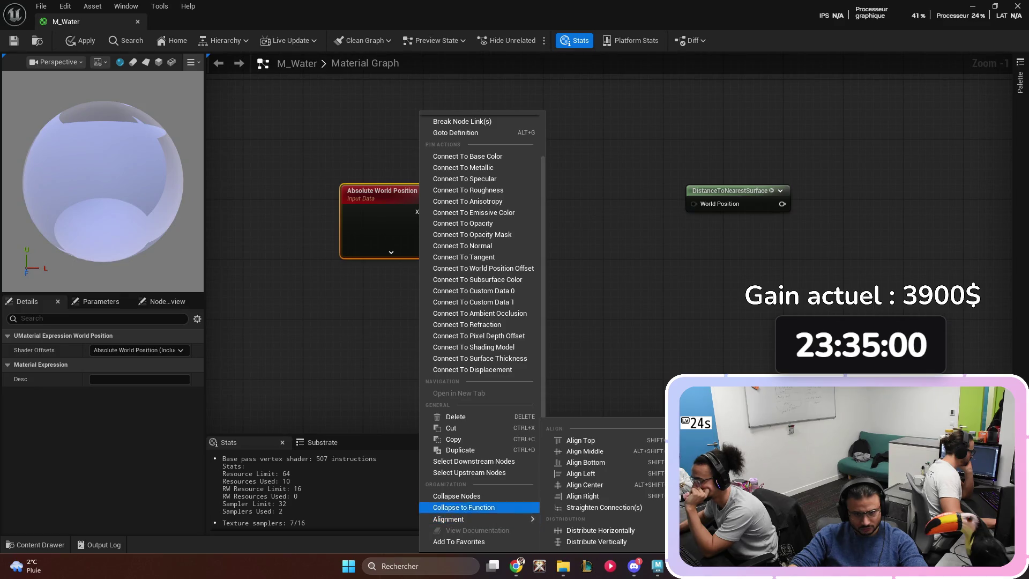
scroll(471, 182, "up", 2)
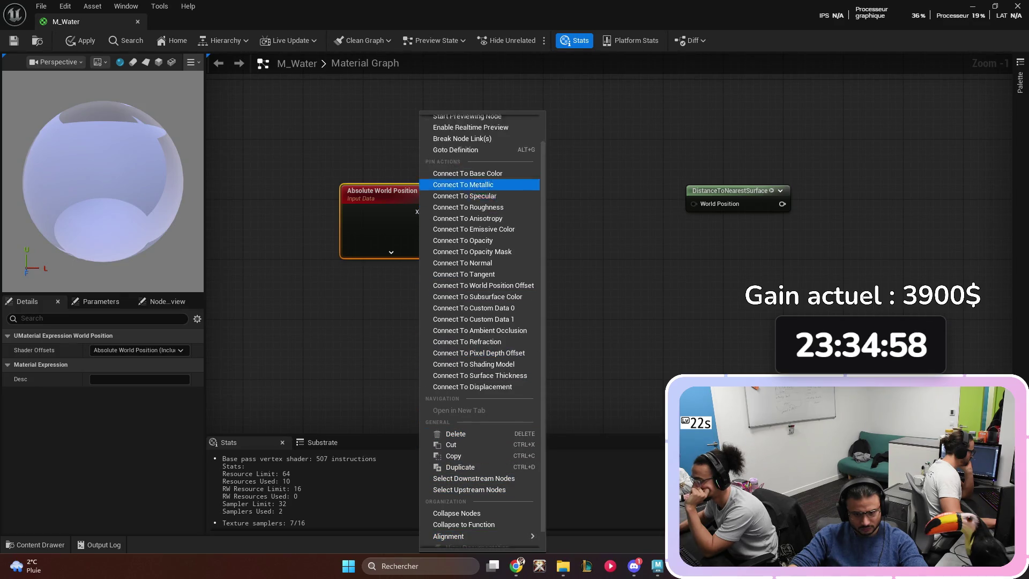
left_click(472, 403)
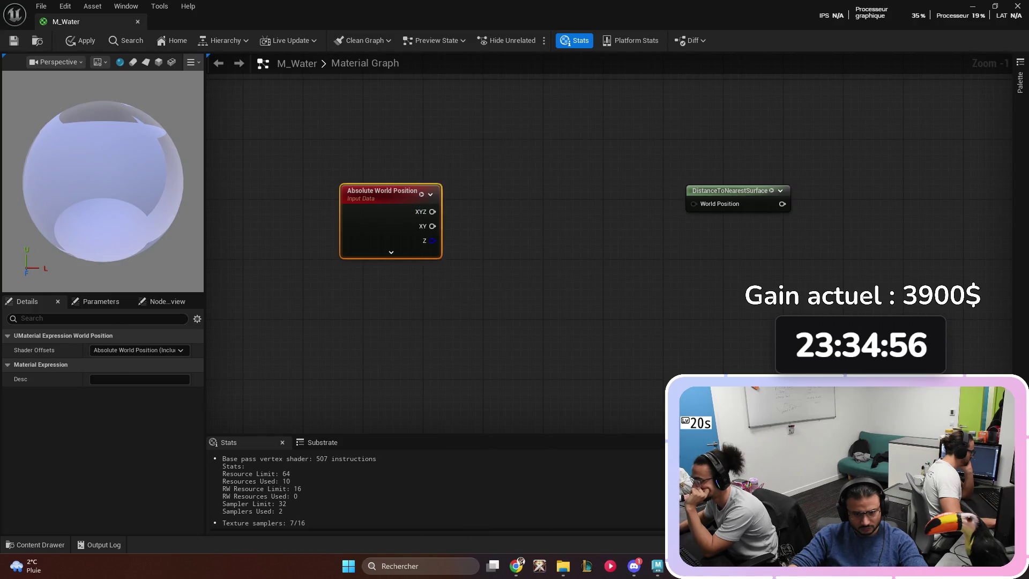
- Wire Absolute World Position XYZ into DistanceToNearestSurface's World Position input
mouse_move(473, 210)
left_mouse_down()
mouse_move(694, 203)
mouse_move(579, 181)
mouse_move(525, 198)
left_mouse_up()
key("Escape")
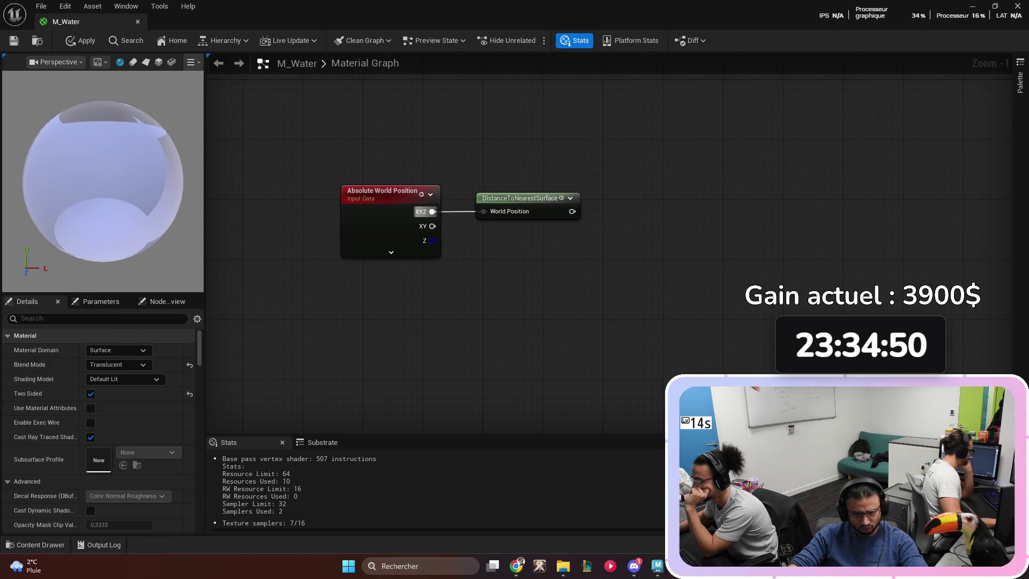
left_click(392, 252)
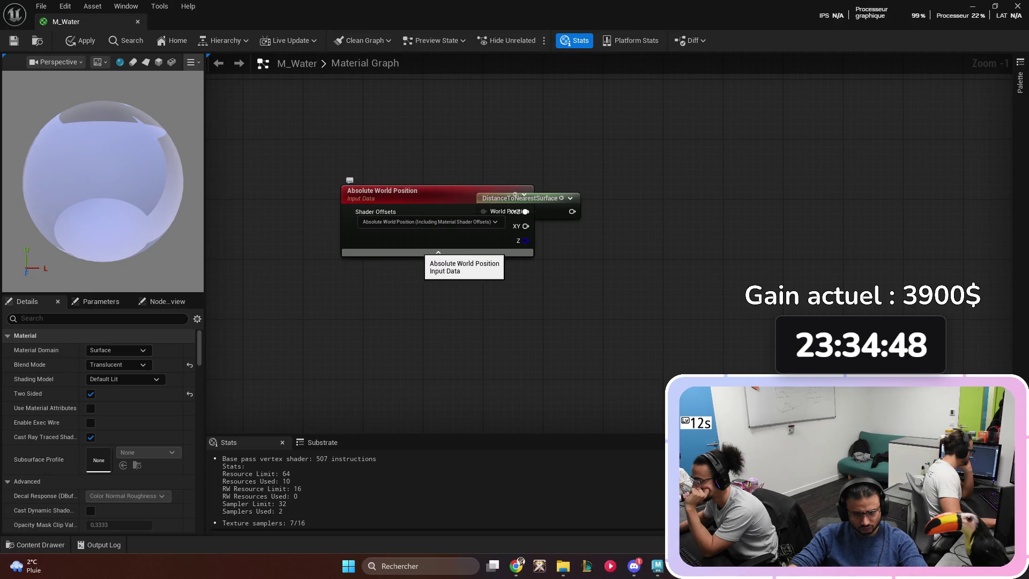
left_click(438, 252)
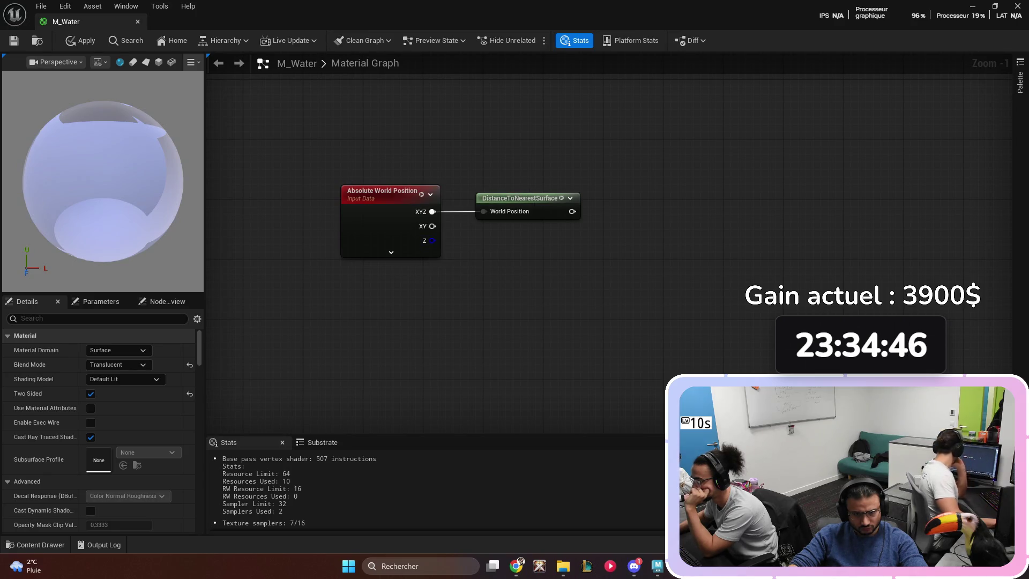
right_click(501, 276)
key("Escape")
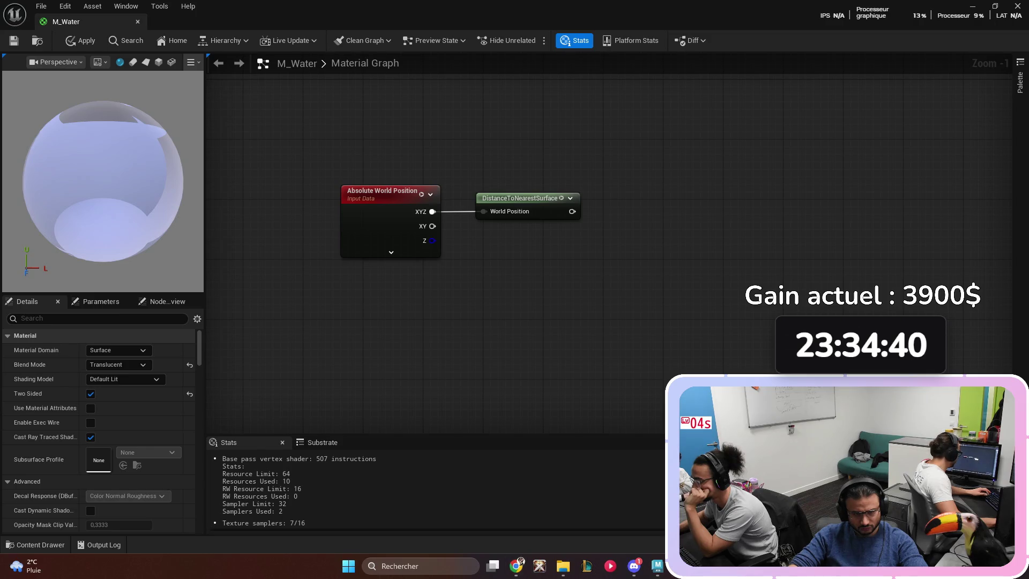
- Add a Divide node taking the nearest-surface distance into its A input
left_click(660, 236)
left_click_drag(661, 230, 637, 199)
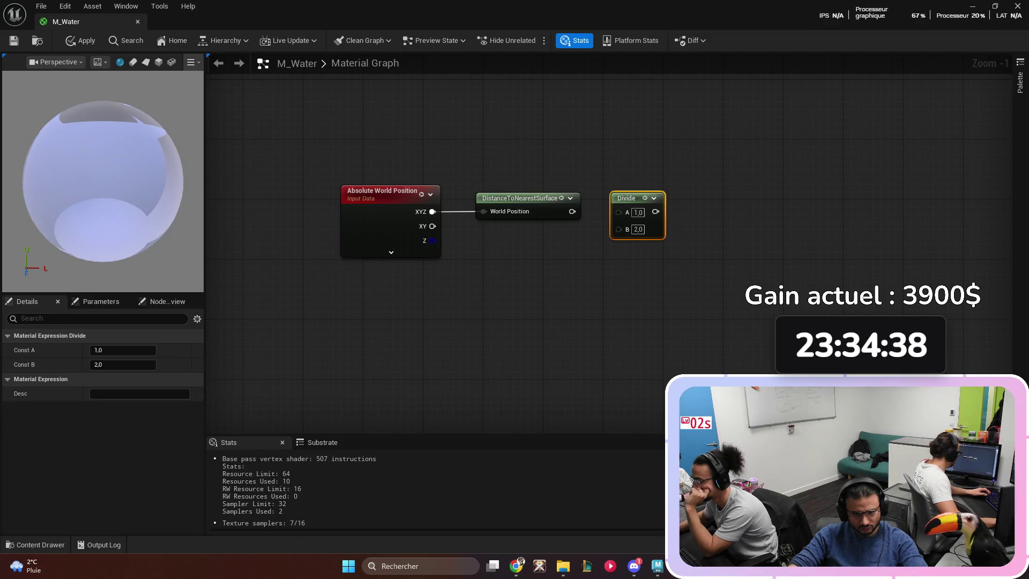
mouse_move(573, 211)
left_mouse_down()
mouse_move(619, 212)
mouse_move(642, 227)
left_mouse_up()
- Create a FoamOutDistance scalar parameter of 100 and wire it into Divide's B
left_click(517, 293)
type("Foam")
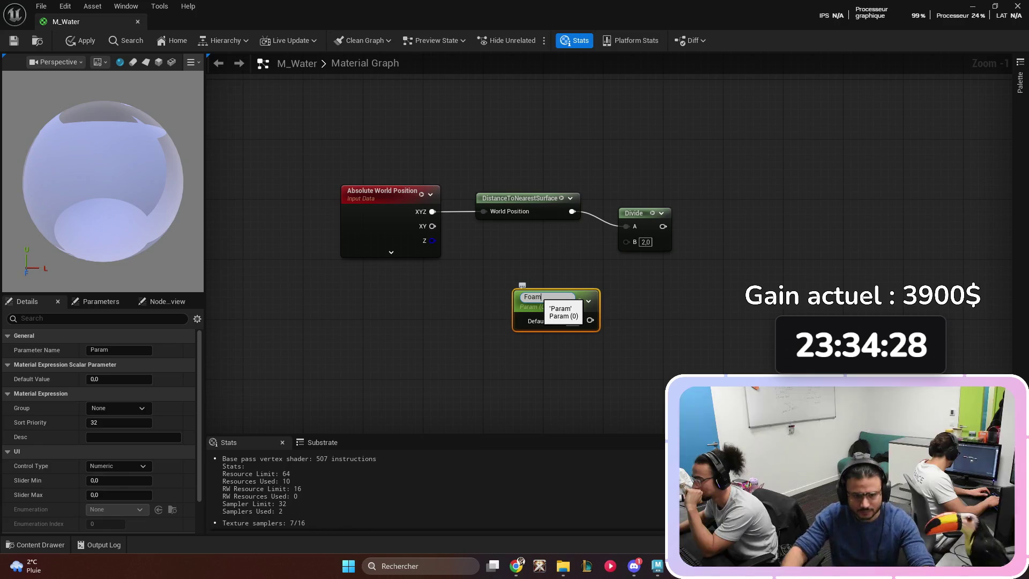
type("O")
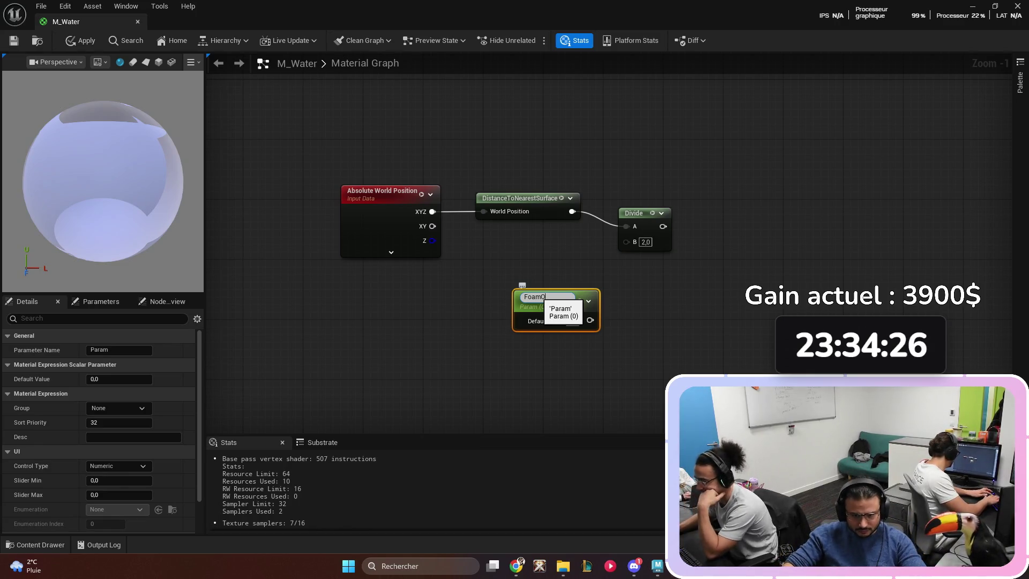
type("utDistance")
key("Return")
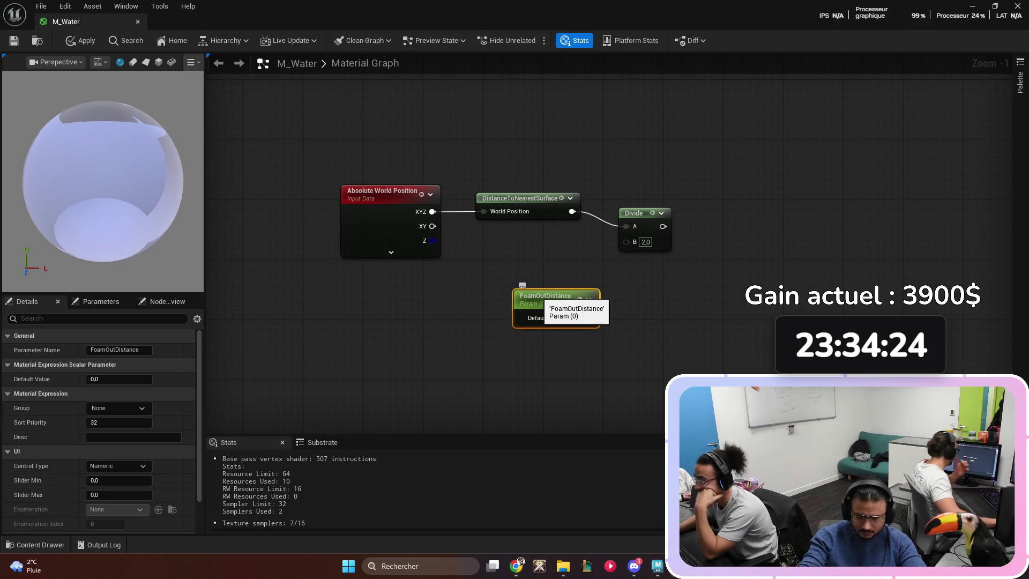
left_click_drag(546, 296, 508, 266)
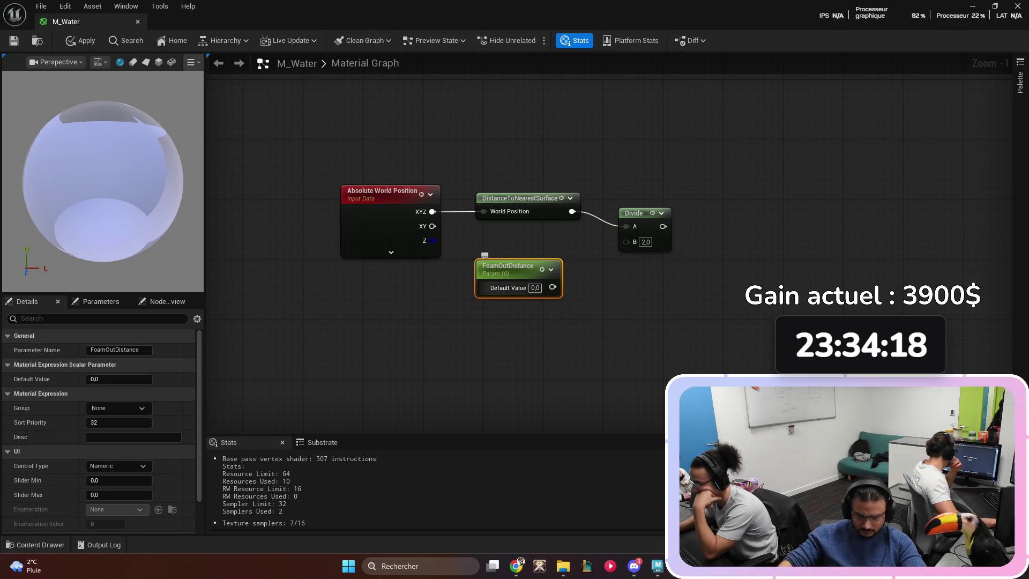
type("100")
key("Return")
mouse_move(560, 287)
left_mouse_down()
mouse_move(646, 271)
mouse_move(626, 241)
left_mouse_up()
left_click_drag(595, 312, 508, 303)
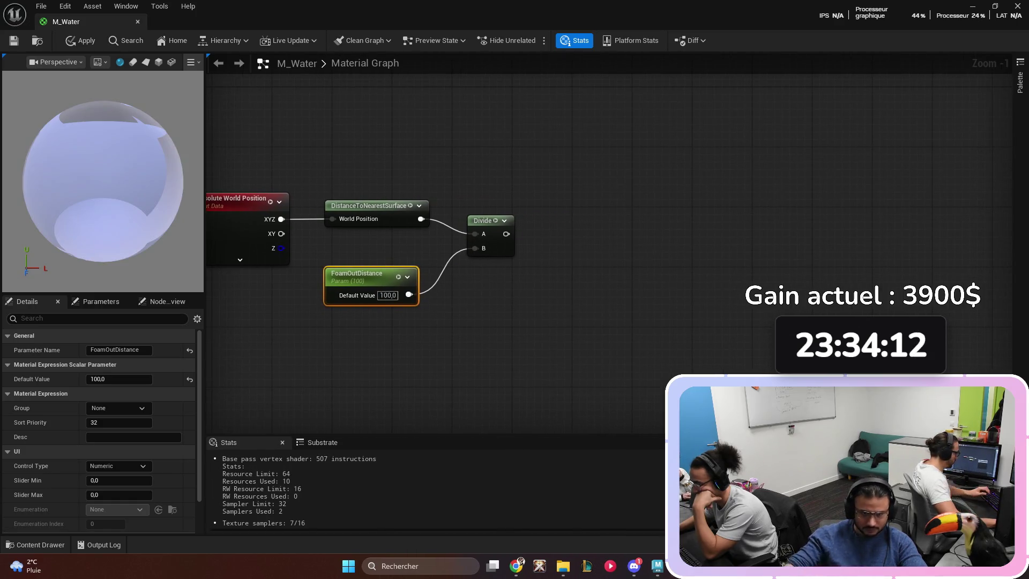
right_click(612, 231)
- Add a Saturate node fed by the Divide output
type("satur")
key("Return")
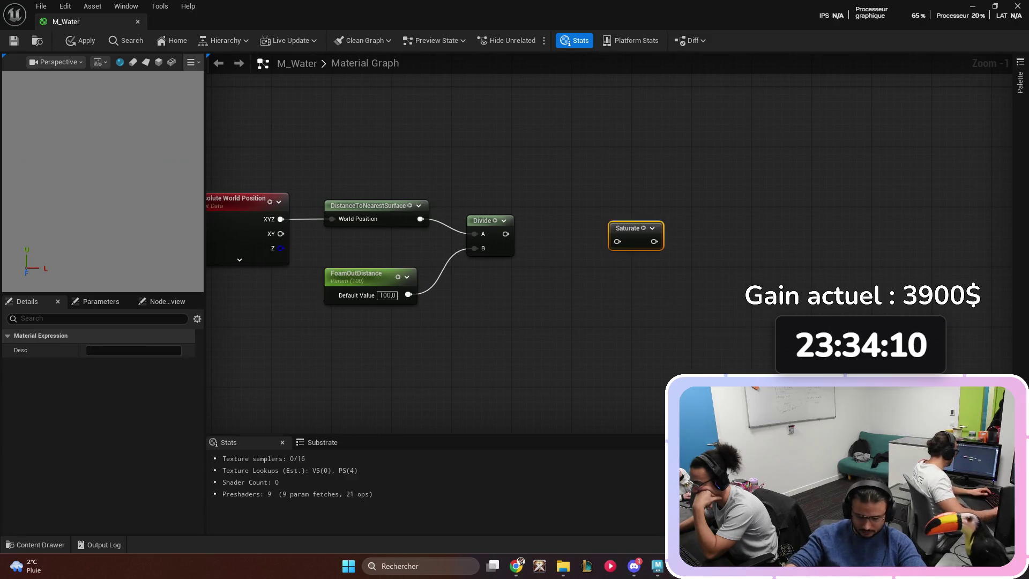
left_click_drag(624, 228, 595, 220)
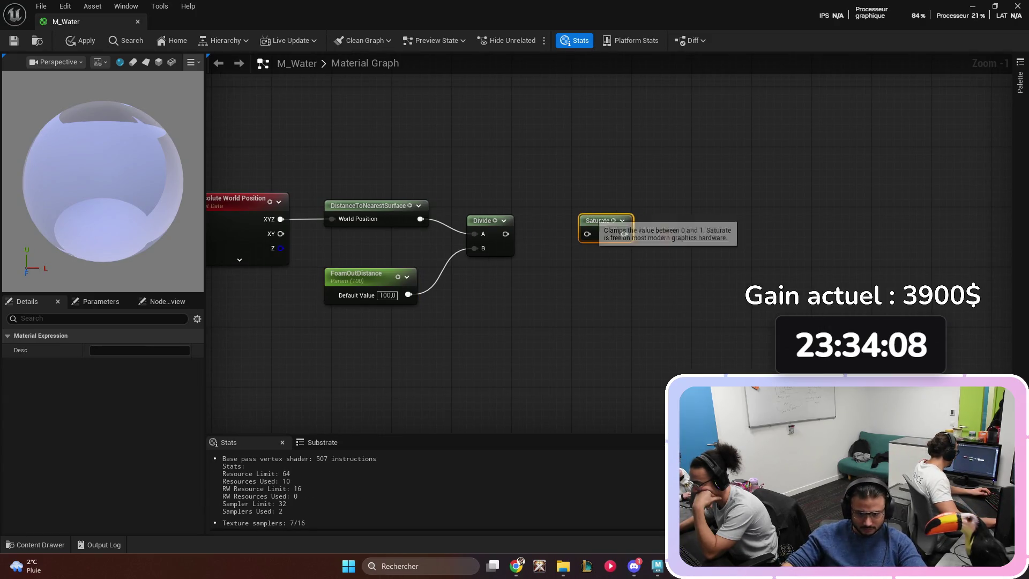
mouse_move(505, 233)
left_mouse_down()
mouse_move(588, 233)
mouse_move(569, 220)
mouse_move(555, 220)
mouse_move(600, 269)
mouse_move(497, 289)
left_mouse_up()
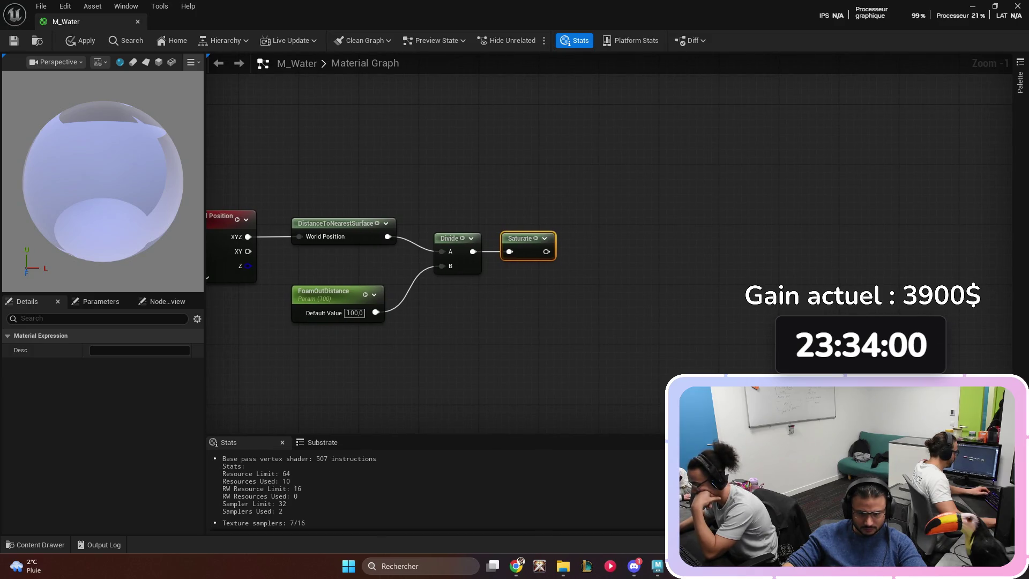
- Add an Add node with Saturate wired into its A input
left_click(594, 242)
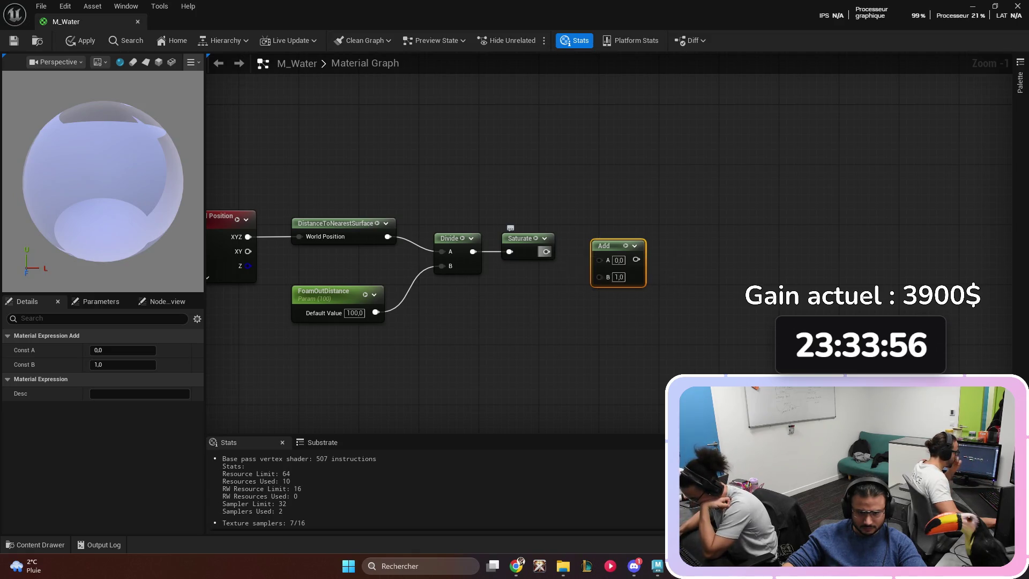
left_click_drag(599, 260, 589, 238)
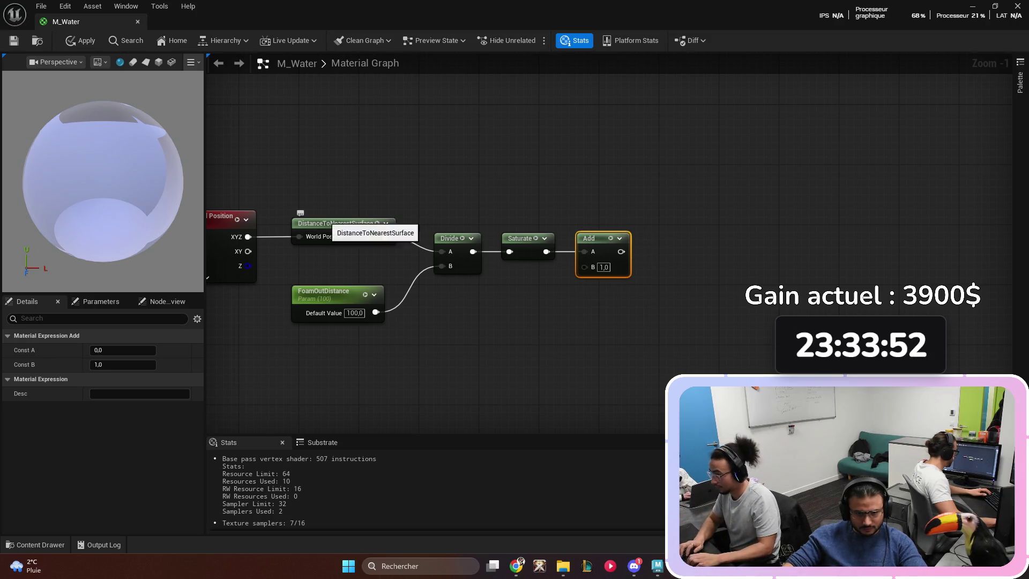
mouse_move(428, 367)
left_mouse_down()
mouse_move(491, 288)
mouse_move(542, 262)
left_mouse_up()
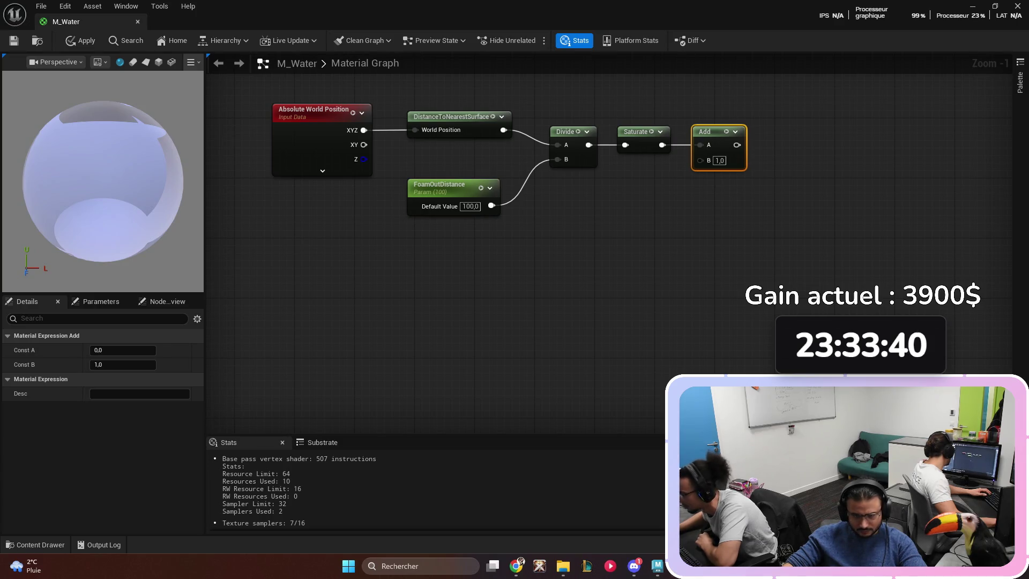
left_click(431, 278)
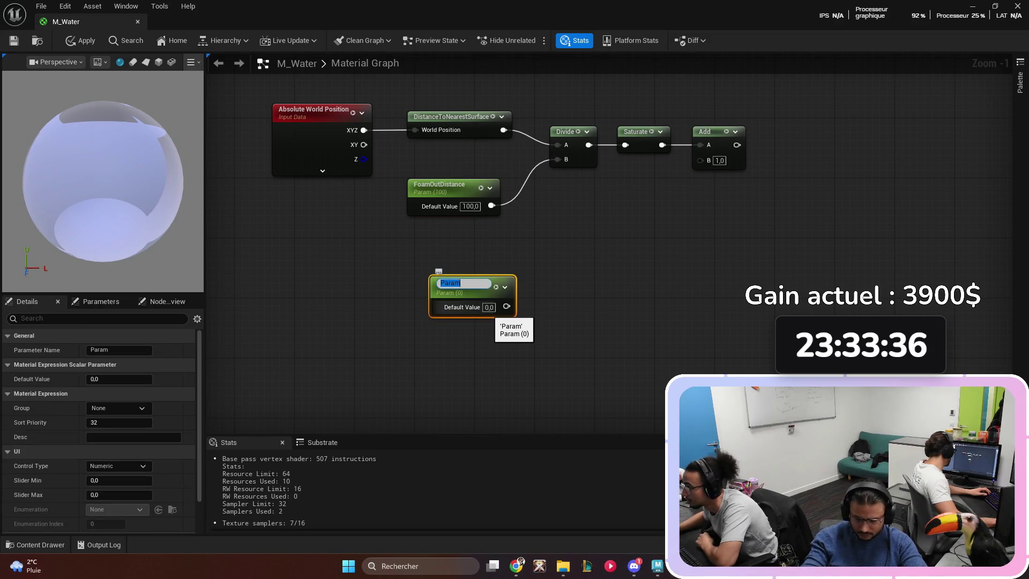
- Create a SpeedOfFoamLines scalar parameter of 4 and paste a copy beneath it
type("SpeedOfFoamLines")
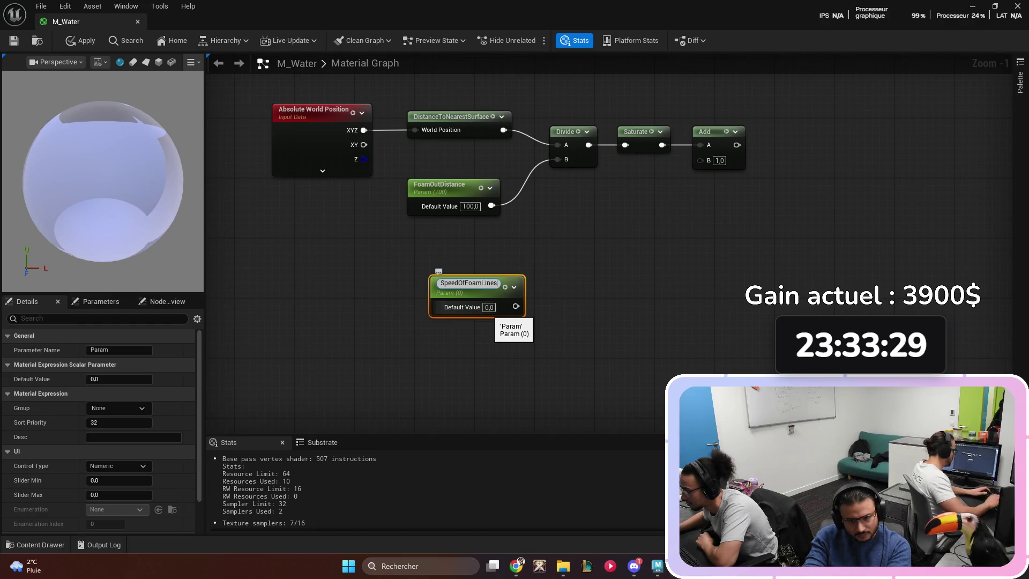
key("Return")
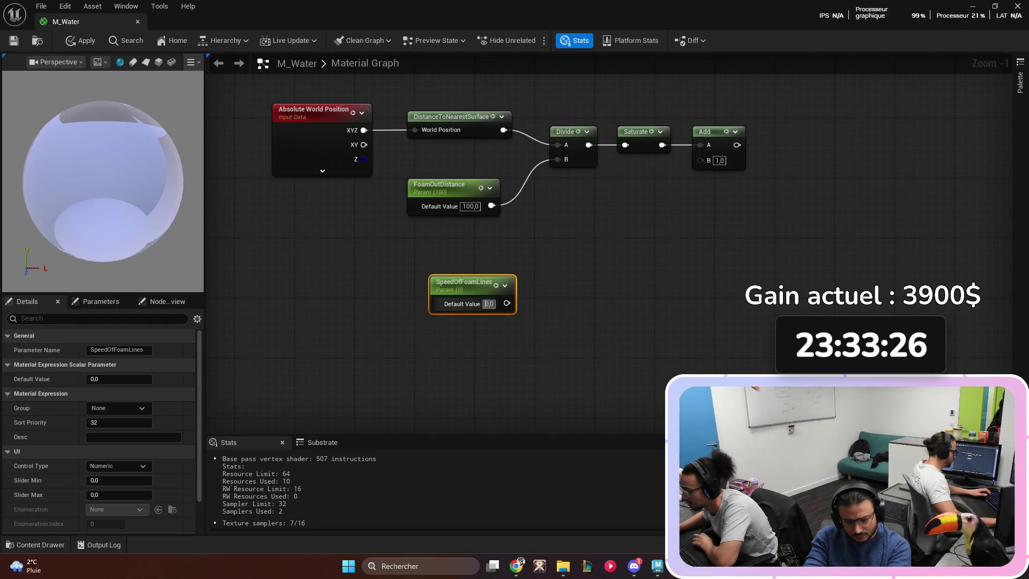
type("4")
key("Return")
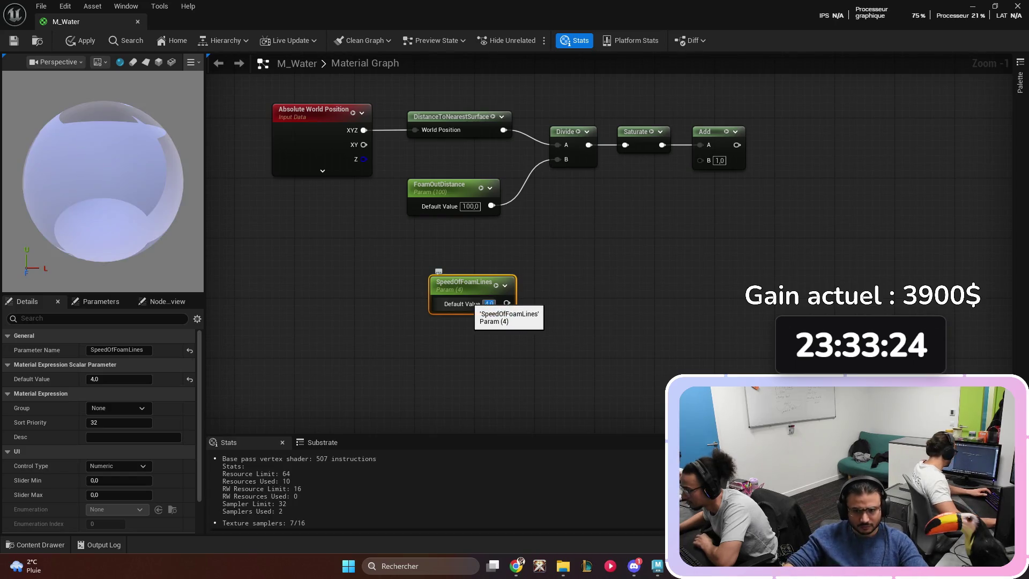
key("ctrl+c")
key("ctrl+v")
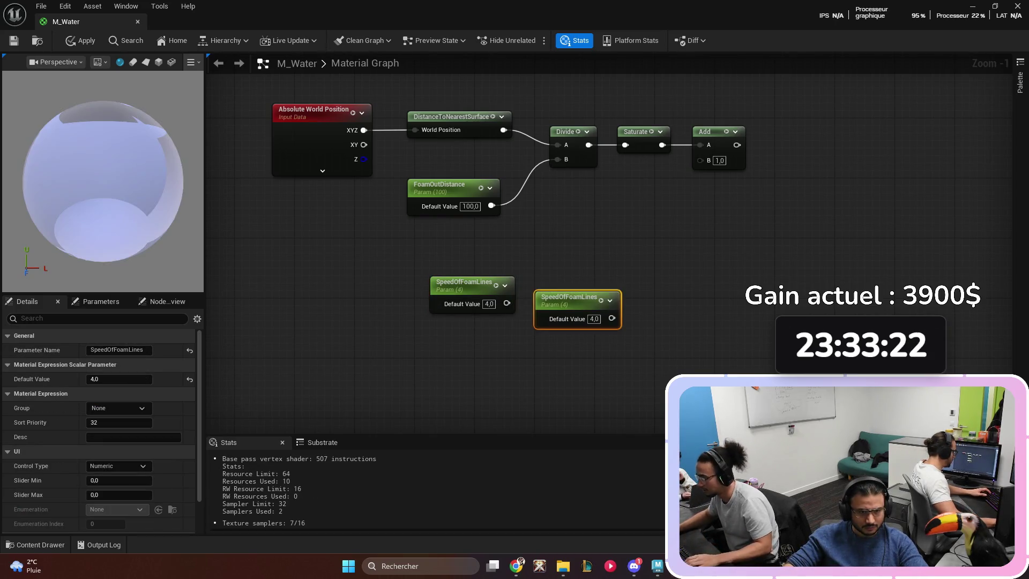
left_click_drag(501, 343, 464, 336)
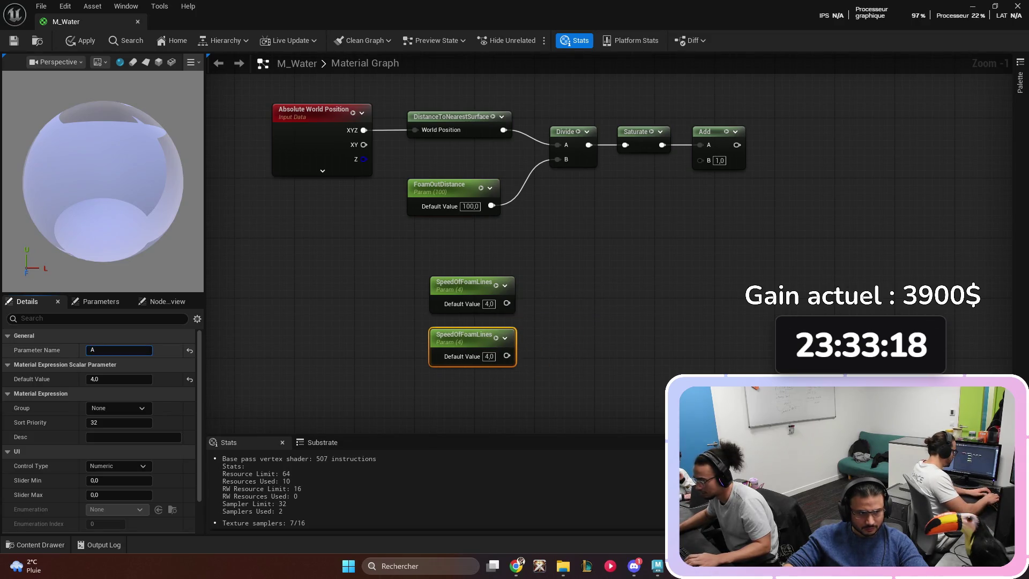
- Rename the copy to AmountOfFoamLines with a default value of 1
type("mountOfFoam")
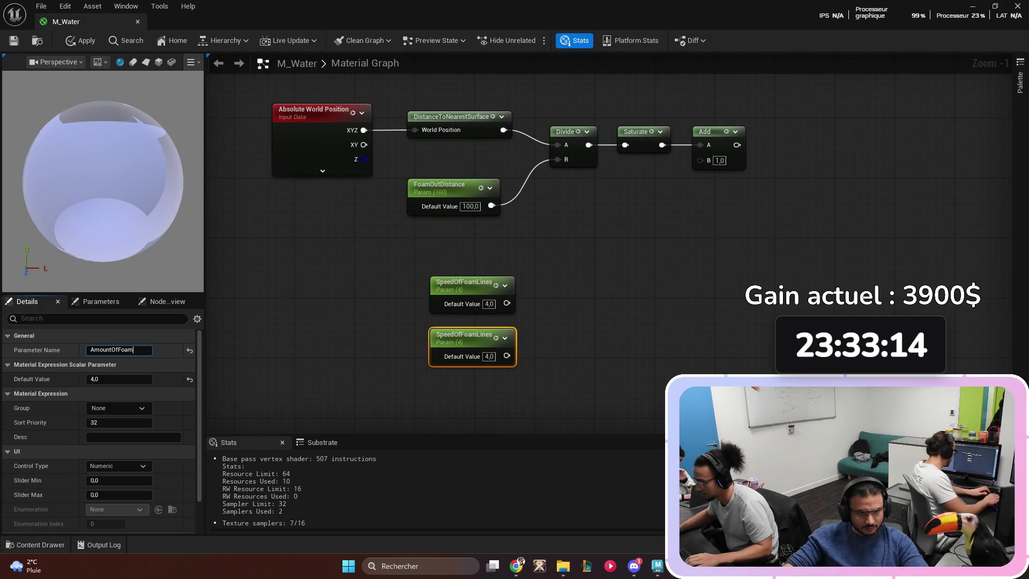
type("Lines")
key("Return")
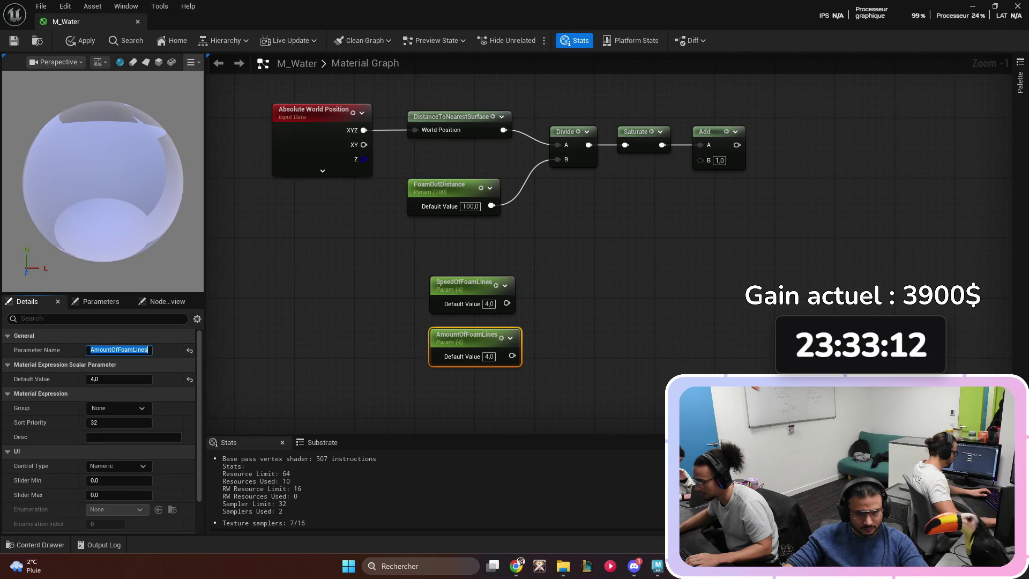
left_click(471, 345)
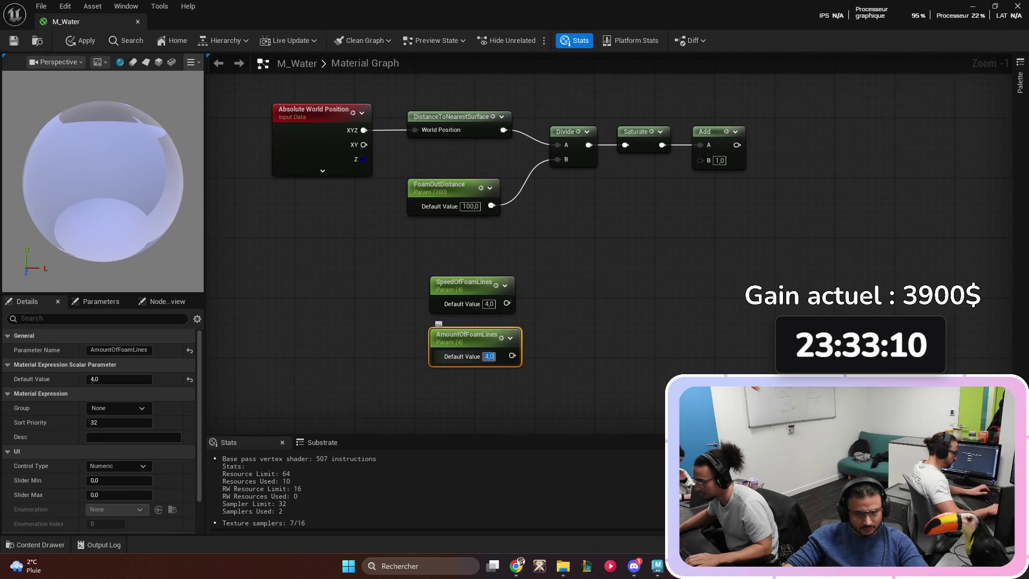
type("1")
key("Return")
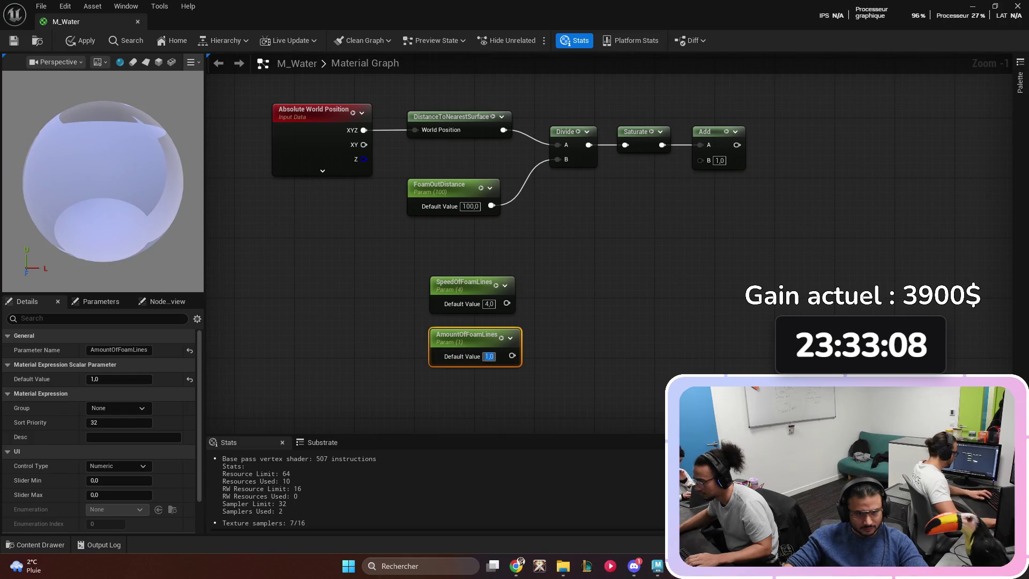
- Multiply the two foam-line parameters together and move the group beside the chain
left_click(584, 319)
mouse_move(584, 319)
left_mouse_down()
mouse_move(554, 287)
mouse_move(558, 303)
left_mouse_up()
mouse_move(512, 355)
left_mouse_down()
mouse_move(558, 317)
mouse_move(568, 293)
mouse_move(561, 304)
left_mouse_up()
left_click_drag(525, 274, 482, 343)
mouse_move(558, 304)
left_mouse_down()
mouse_move(522, 304)
mouse_move(542, 274)
left_mouse_up()
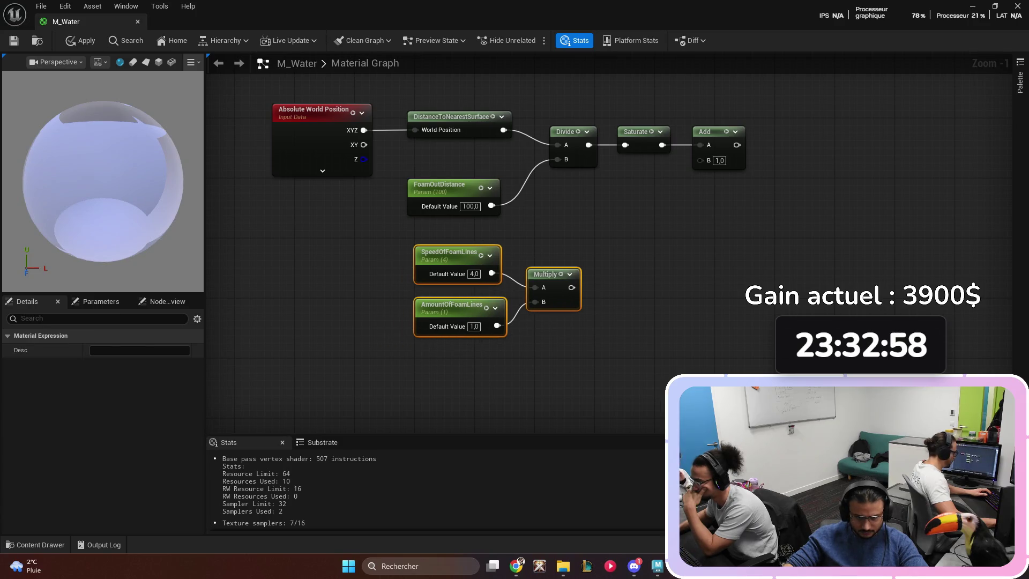
key("d")
left_click(606, 294)
mouse_move(606, 295)
left_mouse_down()
mouse_move(565, 306)
mouse_move(558, 255)
mouse_move(566, 255)
left_mouse_up()
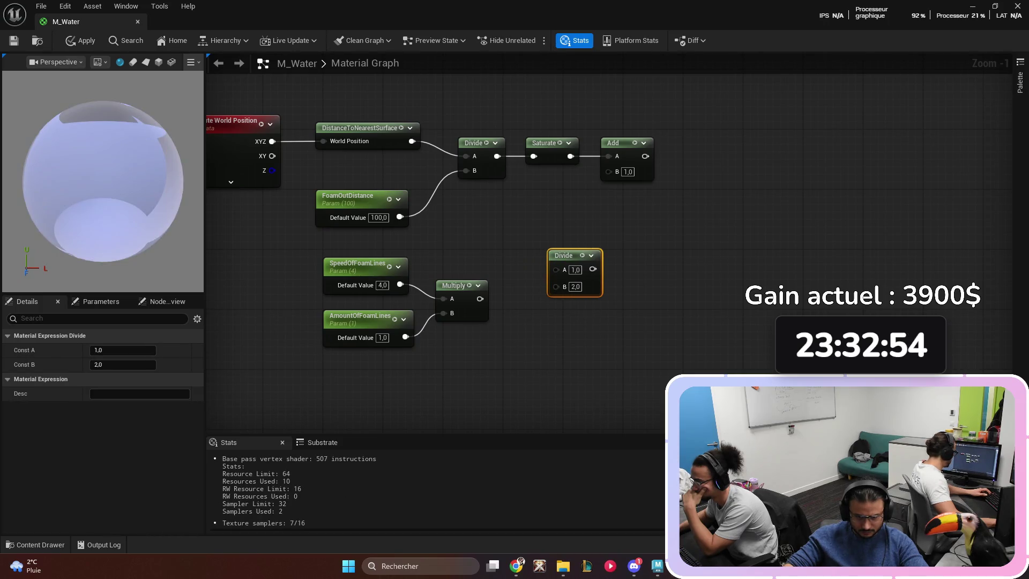
- Feed the speed×amount product into Divide's B input and a new Time node into A
left_click_drag(480, 298, 556, 285)
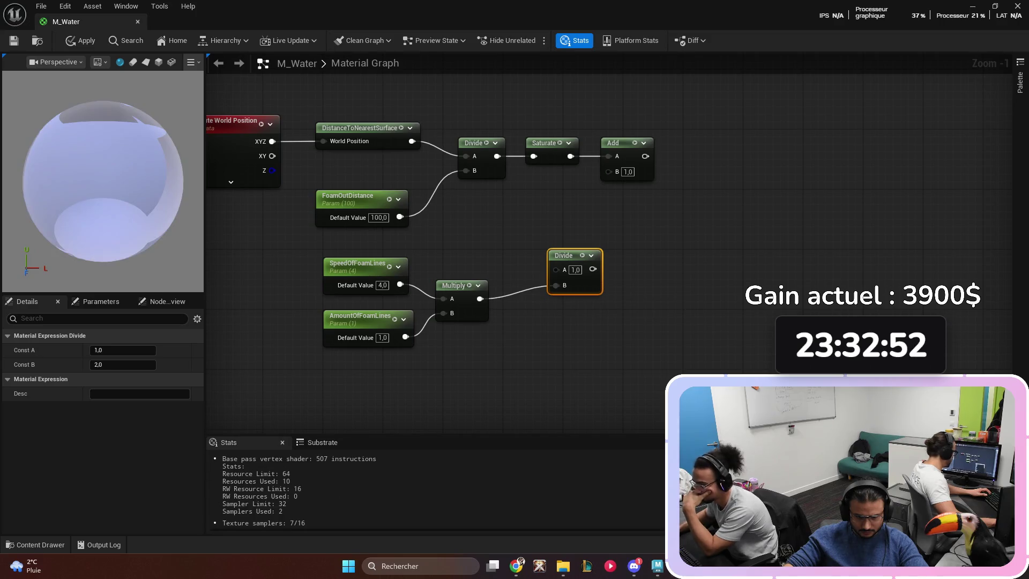
right_click(483, 232)
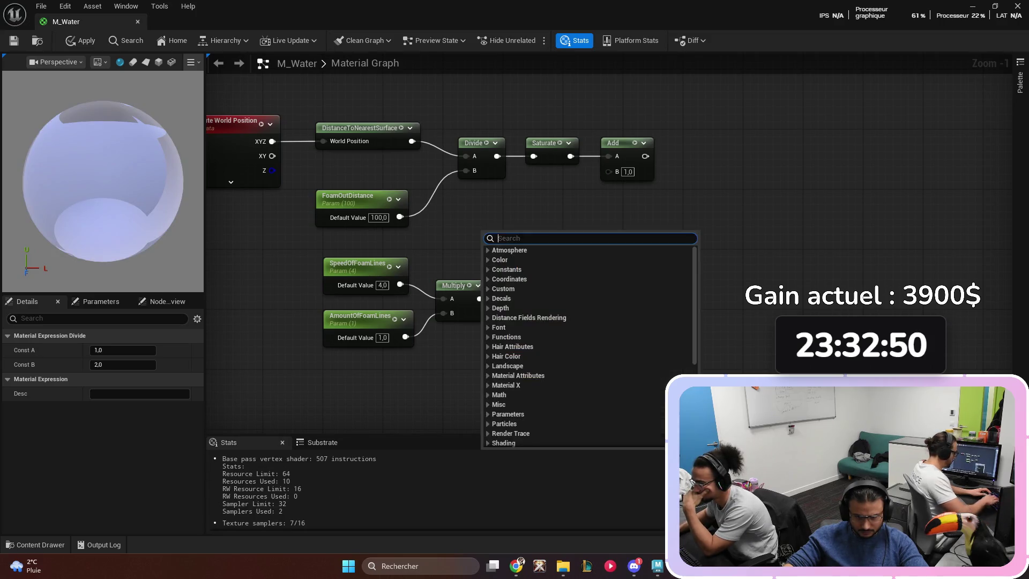
type("node")
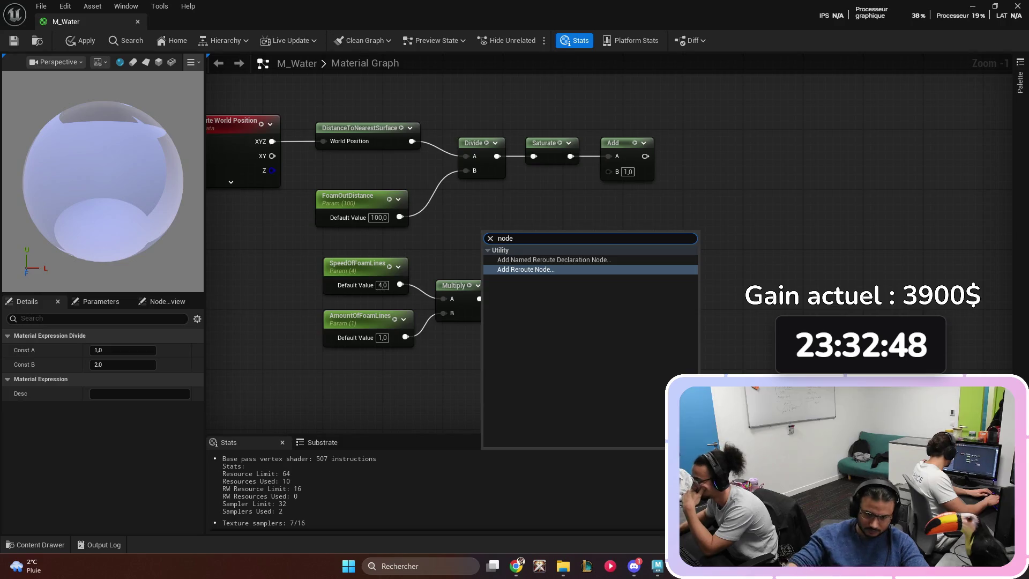
key("BackSpace")
key("BackSpace")
key("BackSpace")
type("tim")
key("Return")
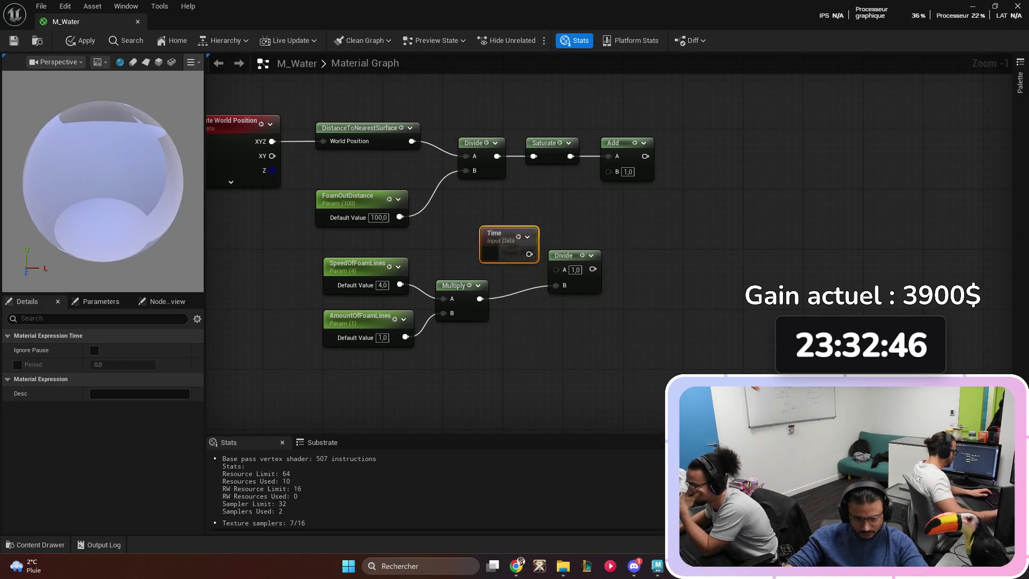
left_click_drag(528, 254, 556, 268)
- Route the Divide result into the Add node's B input and tidy the node layout
left_click_drag(501, 236, 486, 228)
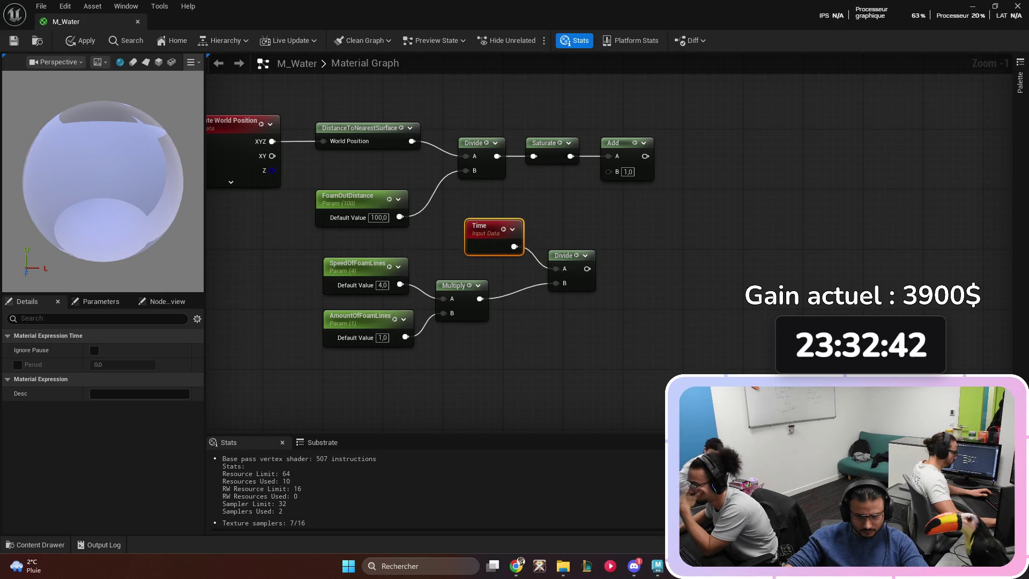
left_click_drag(588, 269, 609, 171)
left_click_drag(320, 240, 628, 317)
left_click_drag(449, 241, 434, 241)
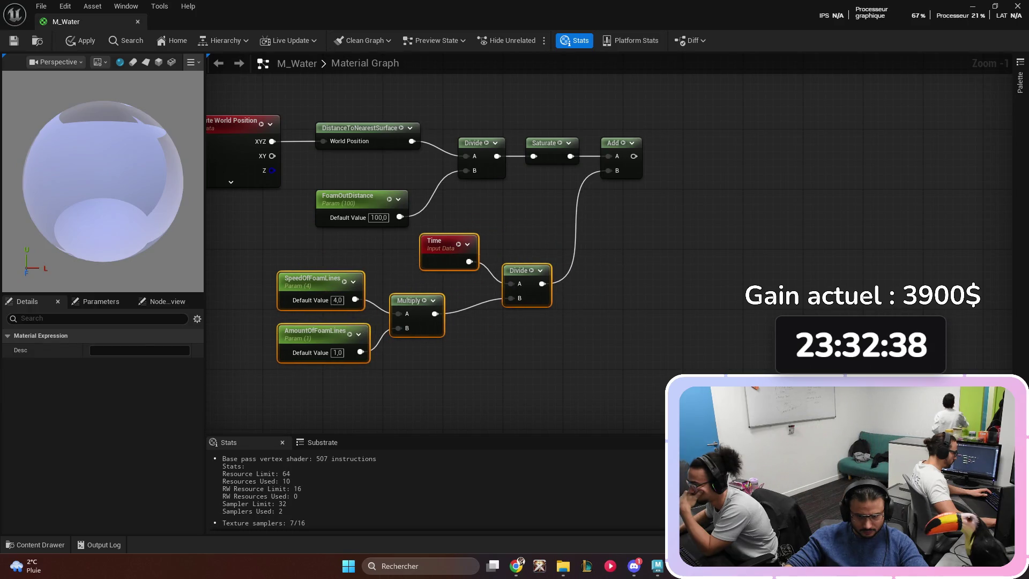
left_click_drag(613, 142, 634, 142)
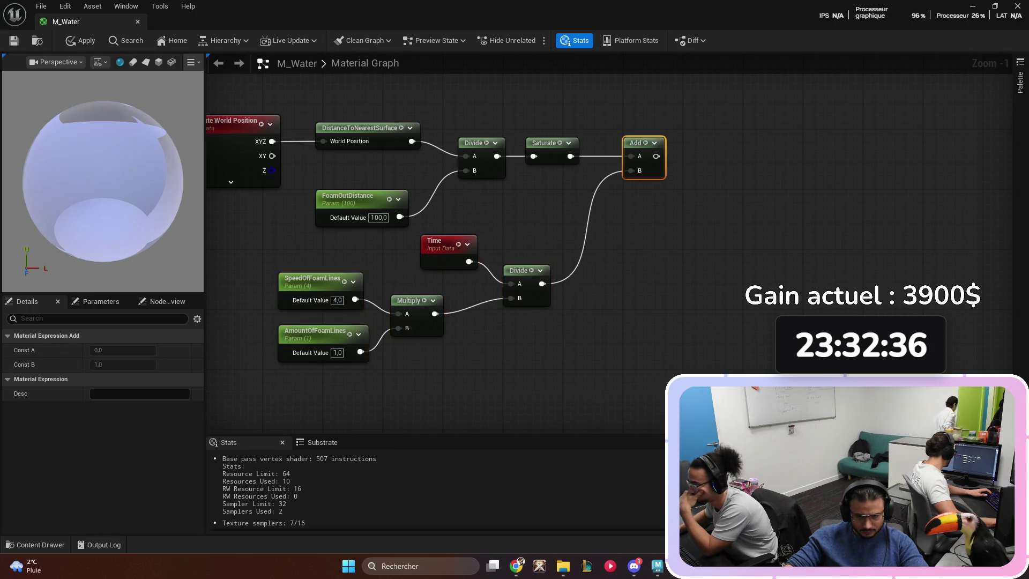
left_click(699, 234)
left_click_drag(699, 235, 586, 264)
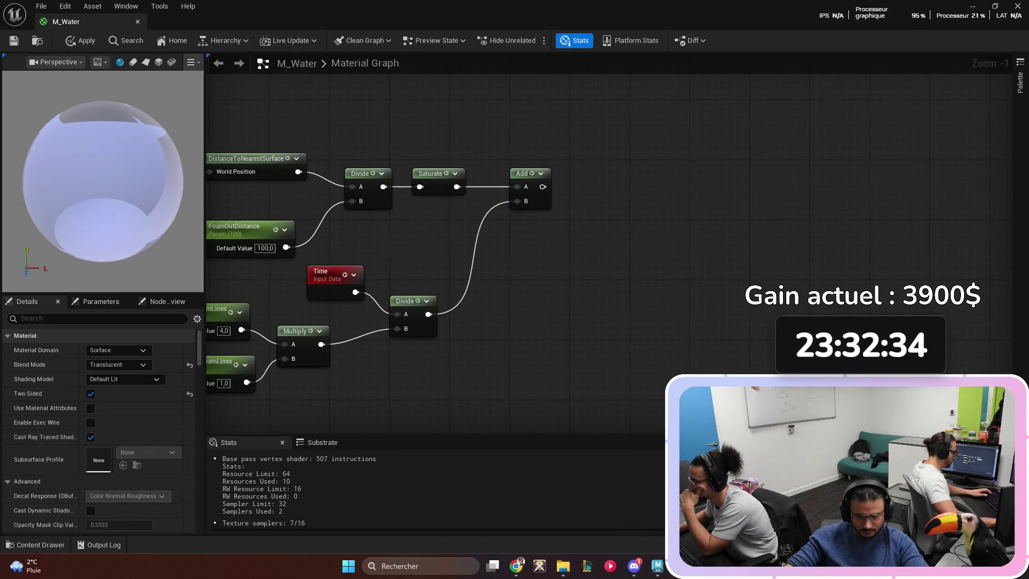
right_click(606, 177)
- Scale the Add output with a new Multiply node and feed it into a Sine node
key("Escape")
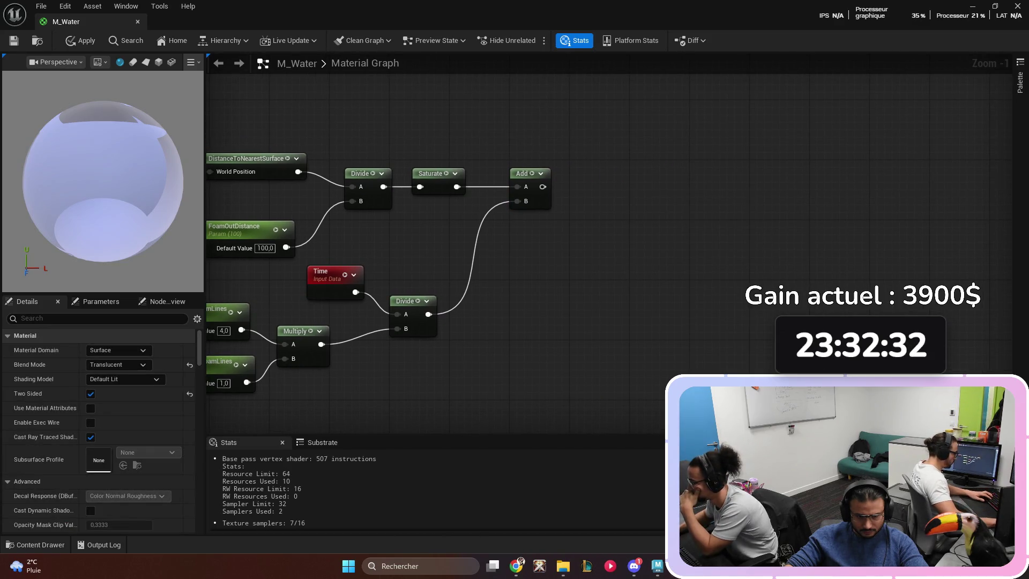
mouse_move(542, 187)
left_mouse_down()
mouse_move(568, 206)
mouse_move(622, 209)
mouse_move(229, 420)
mouse_move(247, 381)
left_mouse_up()
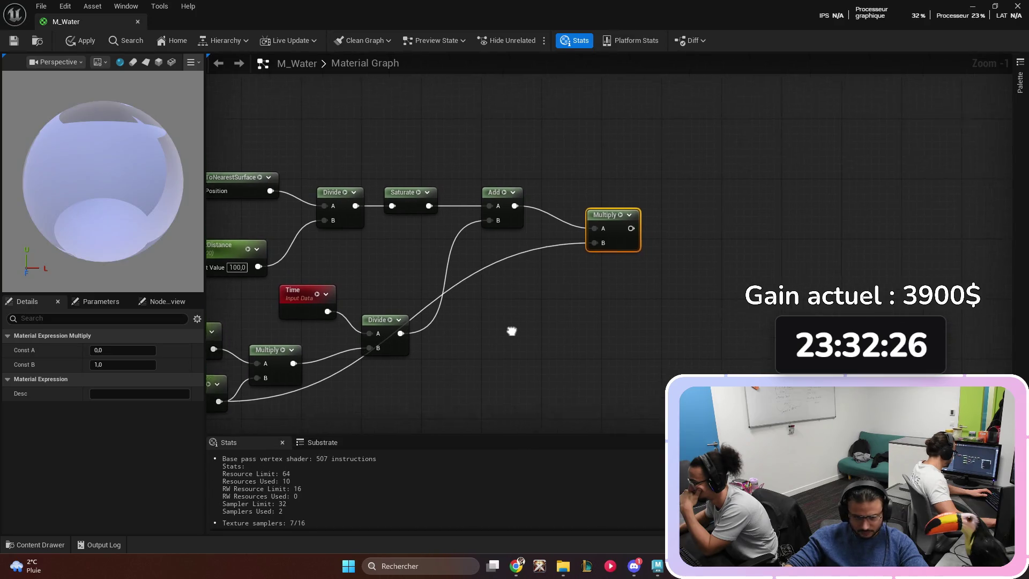
left_click_drag(589, 221, 552, 198)
right_click(683, 208)
type("sine")
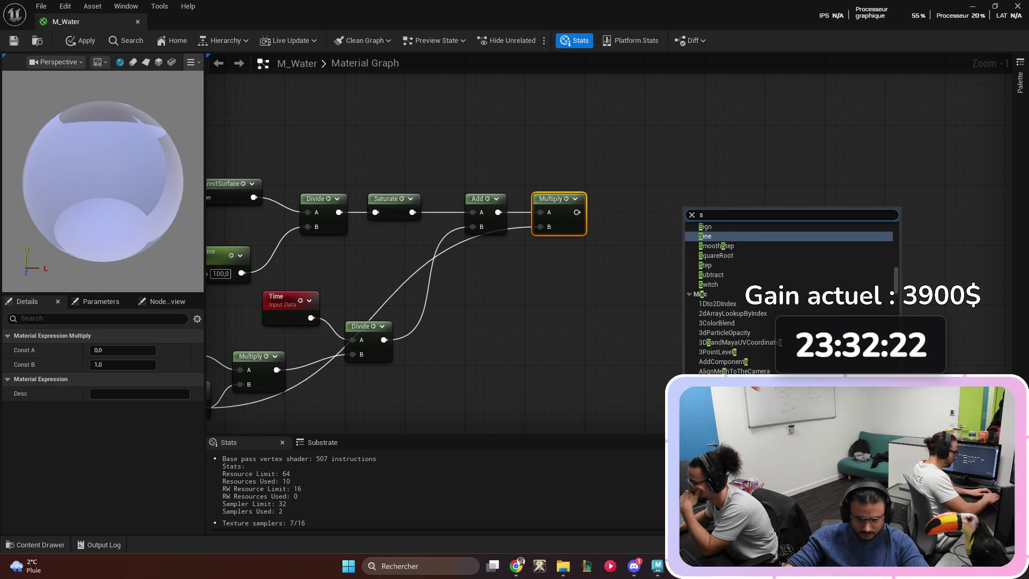
key("Return")
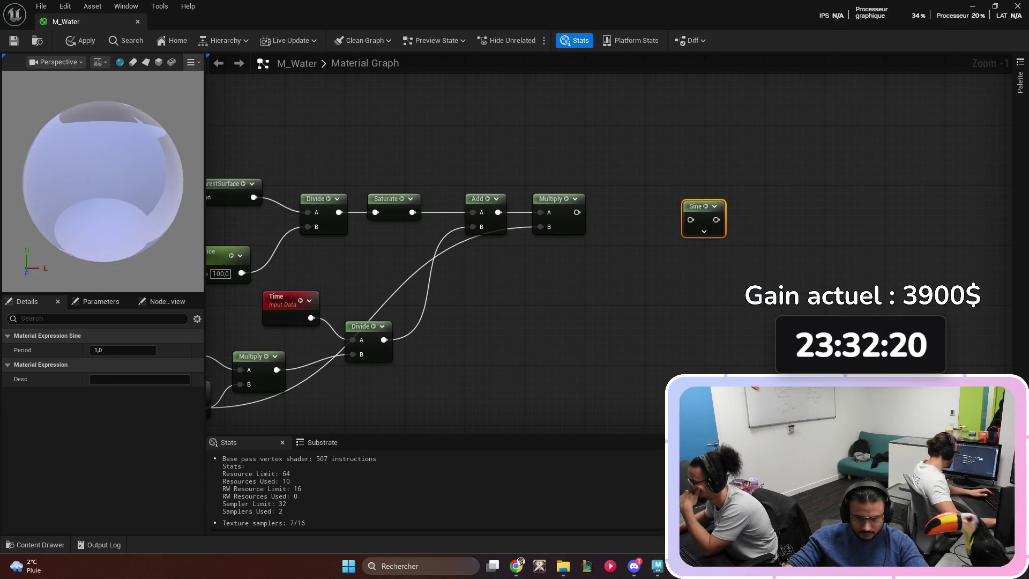
mouse_move(577, 213)
left_mouse_down()
mouse_move(691, 219)
mouse_move(630, 199)
left_mouse_up()
mouse_move(580, 281)
left_mouse_down()
mouse_move(645, 258)
mouse_move(483, 266)
left_mouse_up()
- Add a OneMinus node below the Sine, fed by the Saturate output
right_click(615, 201)
type("one")
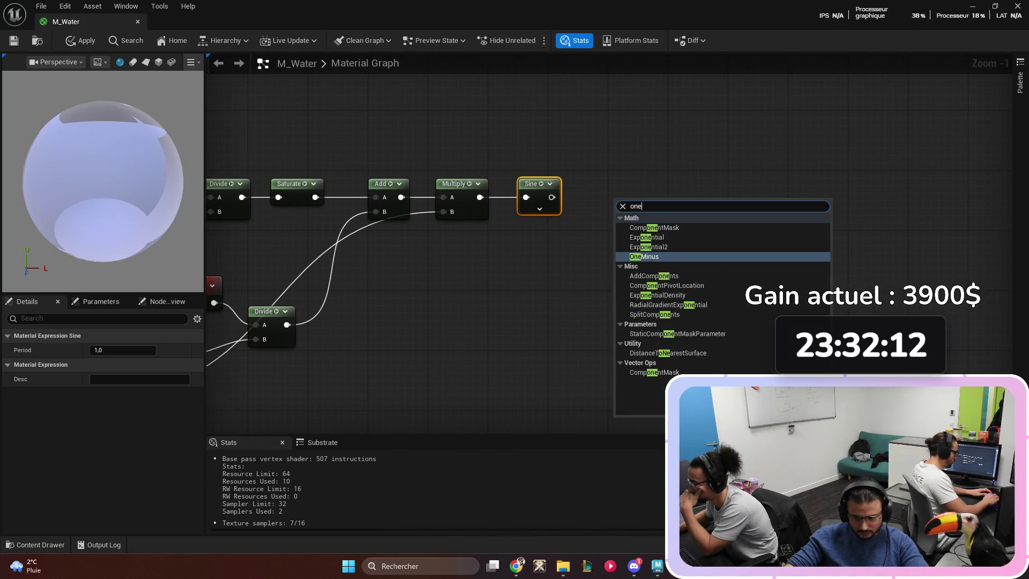
type(" m")
type("in")
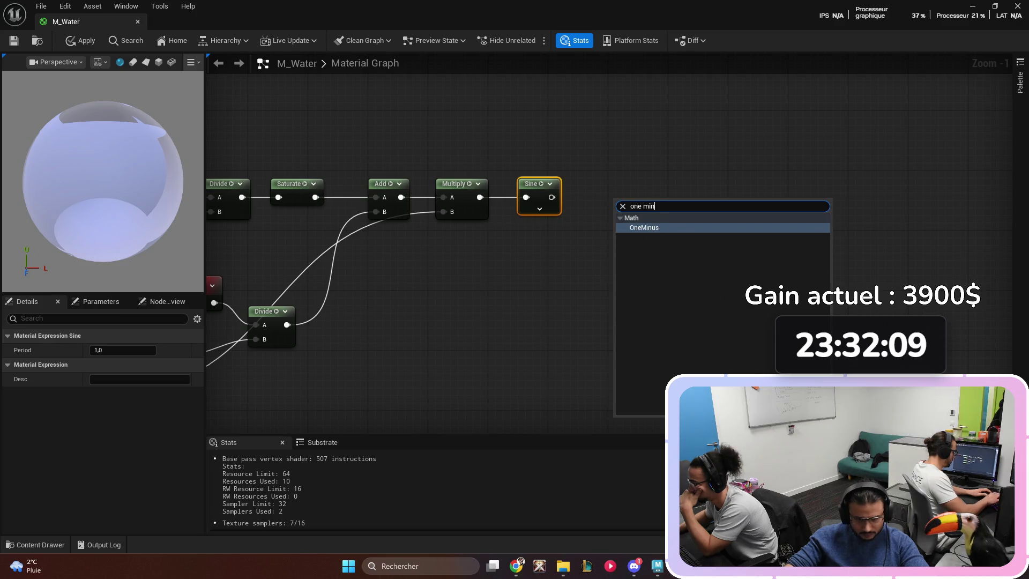
key("Return")
left_click_drag(621, 198, 554, 259)
mouse_move(316, 197)
left_mouse_down()
mouse_move(548, 272)
mouse_move(535, 252)
left_mouse_up()
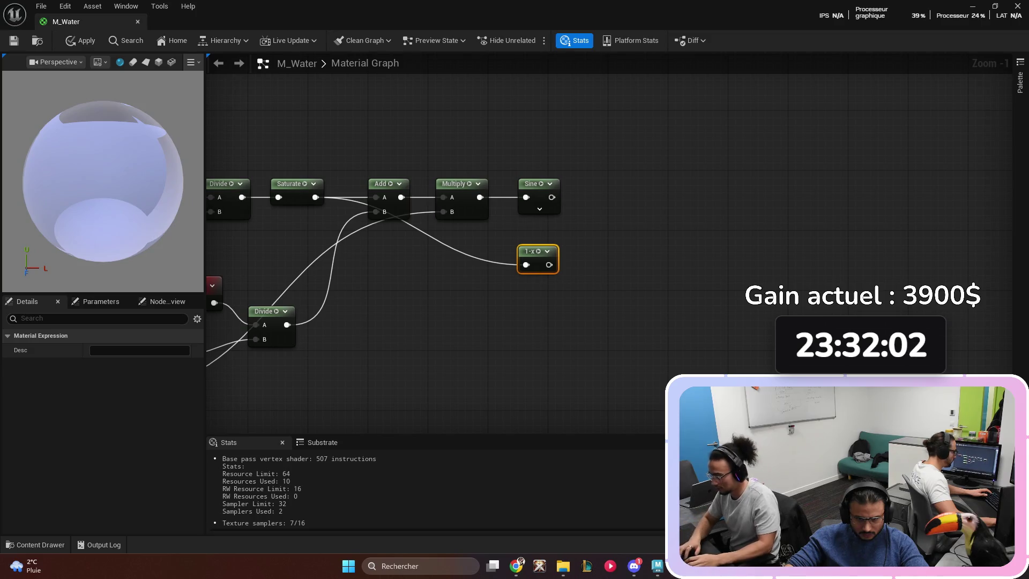
- Multiply the Sine output (A) by the OneMinus output (B) in a new Multiply node
left_click(603, 224)
left_click_drag(621, 229, 622, 206)
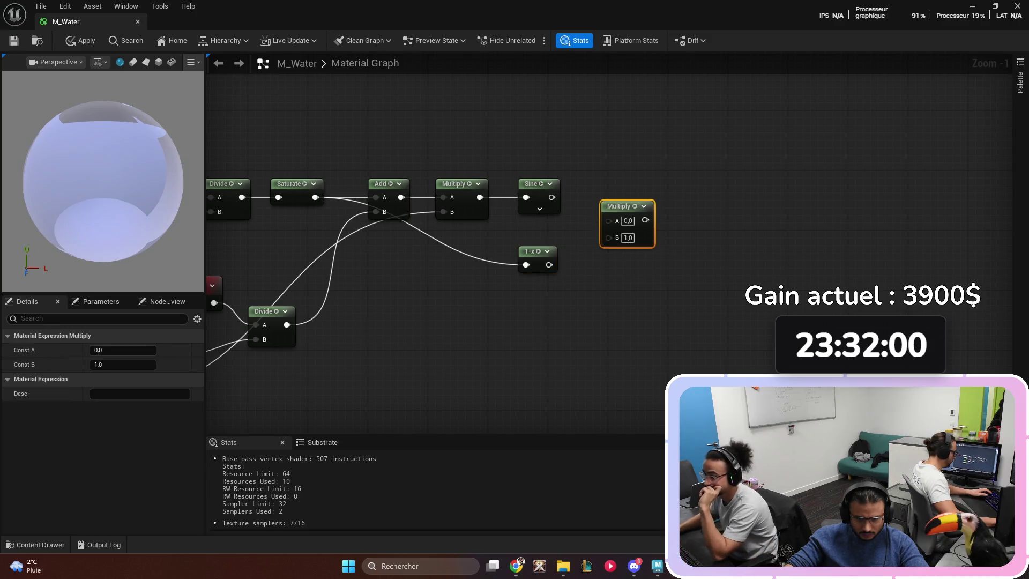
left_click_drag(551, 197, 608, 219)
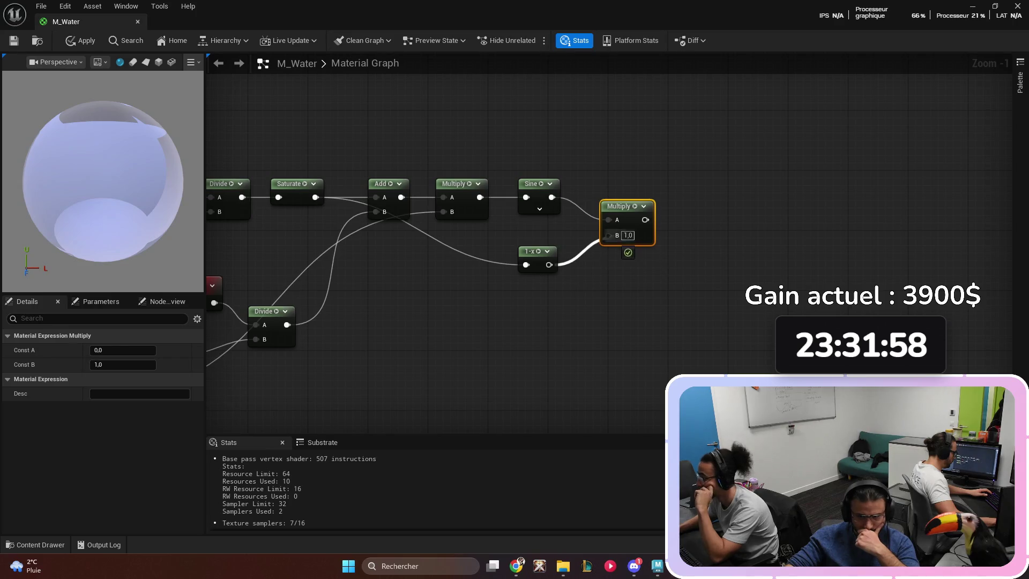
left_click_drag(549, 265, 608, 235)
left_click(635, 267)
left_click_drag(636, 268, 568, 283)
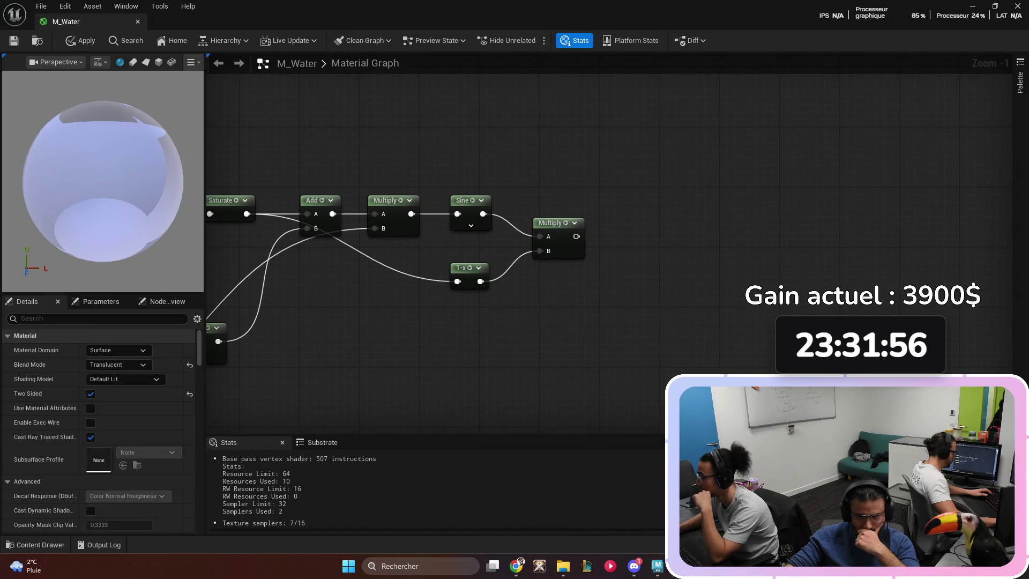
left_click_drag(557, 222, 564, 223)
left_click(469, 274)
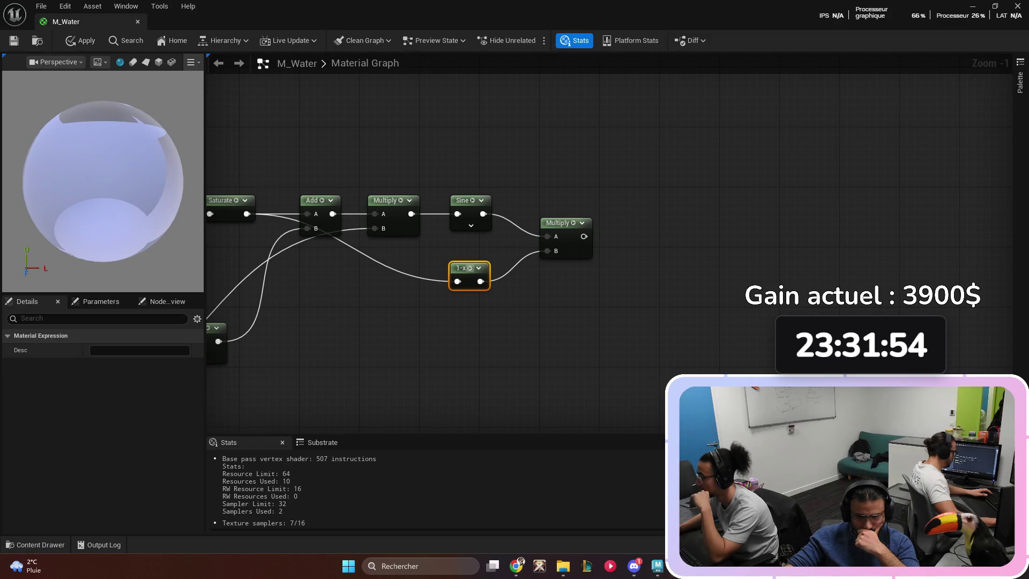
left_click(515, 332)
left_click(468, 274)
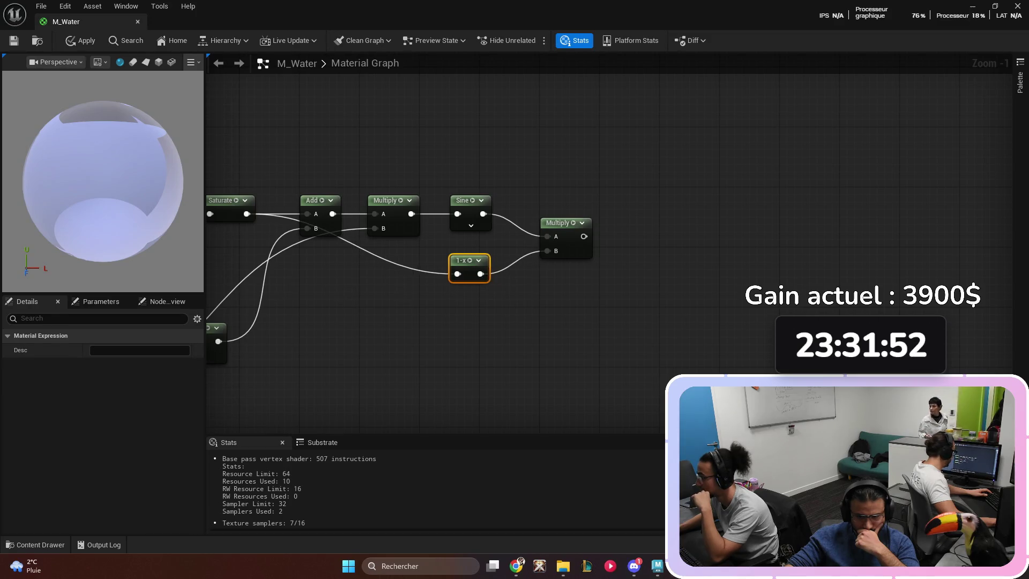
- Paste a Saturate copy after the last Multiply and feed it into a new Round node
left_click(682, 251)
mouse_move(682, 251)
left_mouse_down()
mouse_move(669, 255)
mouse_move(684, 254)
left_mouse_up()
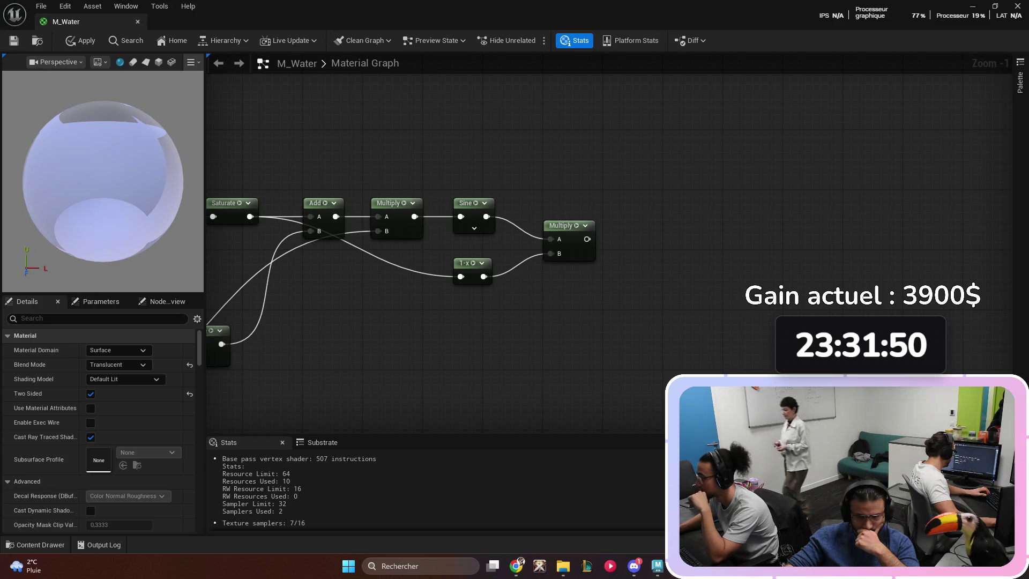
left_click(225, 202)
key("ctrl+c")
key("ctrl+v")
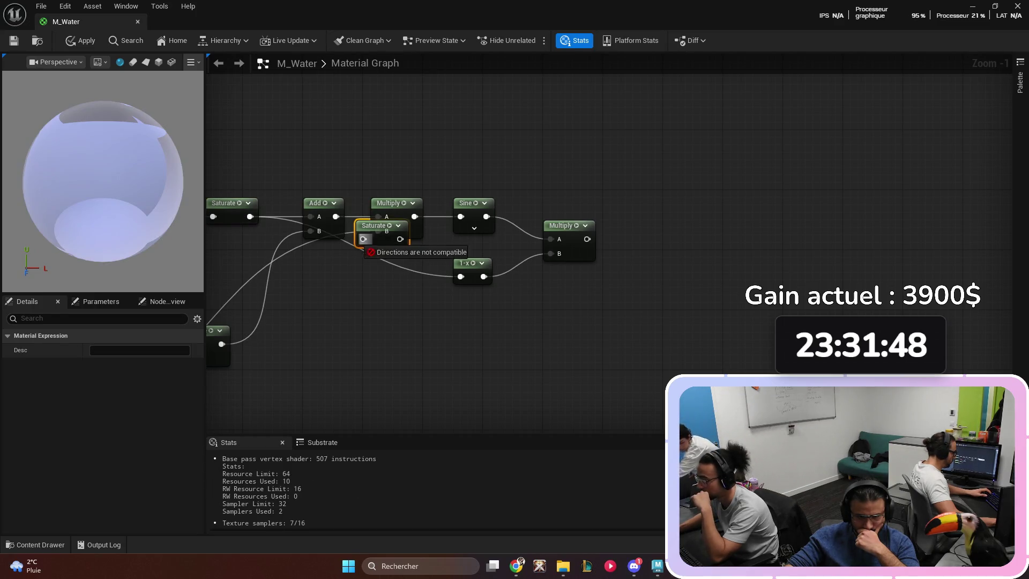
mouse_move(375, 226)
left_mouse_down()
mouse_move(645, 236)
mouse_move(645, 218)
left_mouse_up()
mouse_move(587, 239)
left_mouse_down()
mouse_move(692, 241)
mouse_move(633, 232)
mouse_move(659, 226)
left_mouse_up()
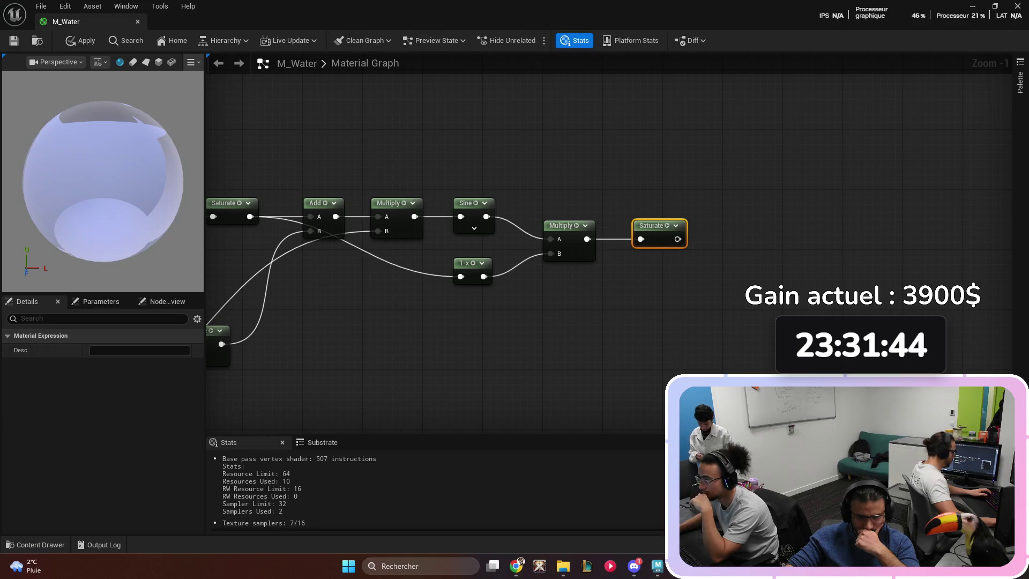
right_click(737, 241)
type("round")
key("Return")
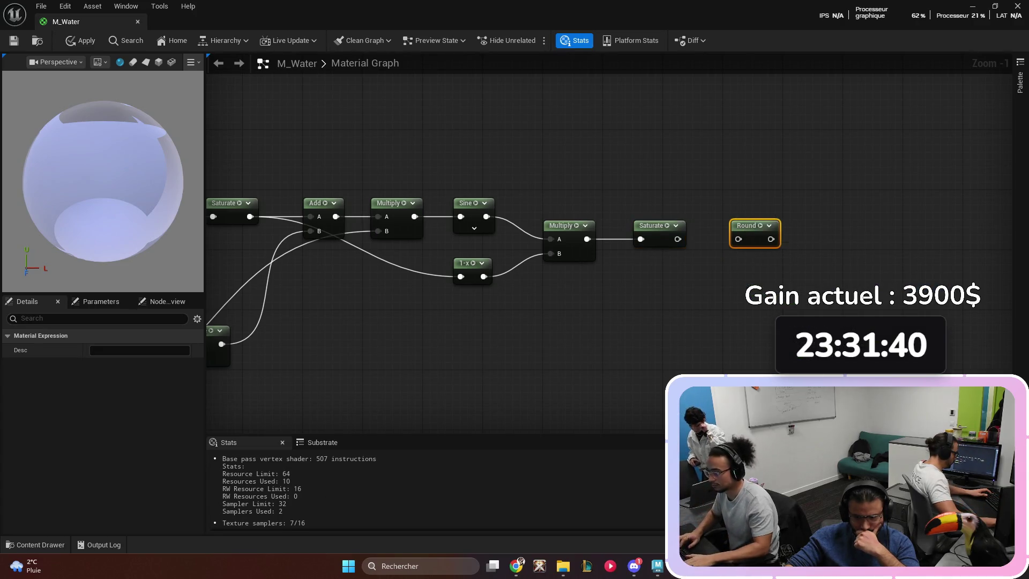
mouse_move(711, 260)
left_mouse_down()
mouse_move(555, 289)
mouse_move(582, 269)
mouse_move(682, 267)
mouse_move(641, 268)
mouse_move(734, 241)
left_mouse_up()
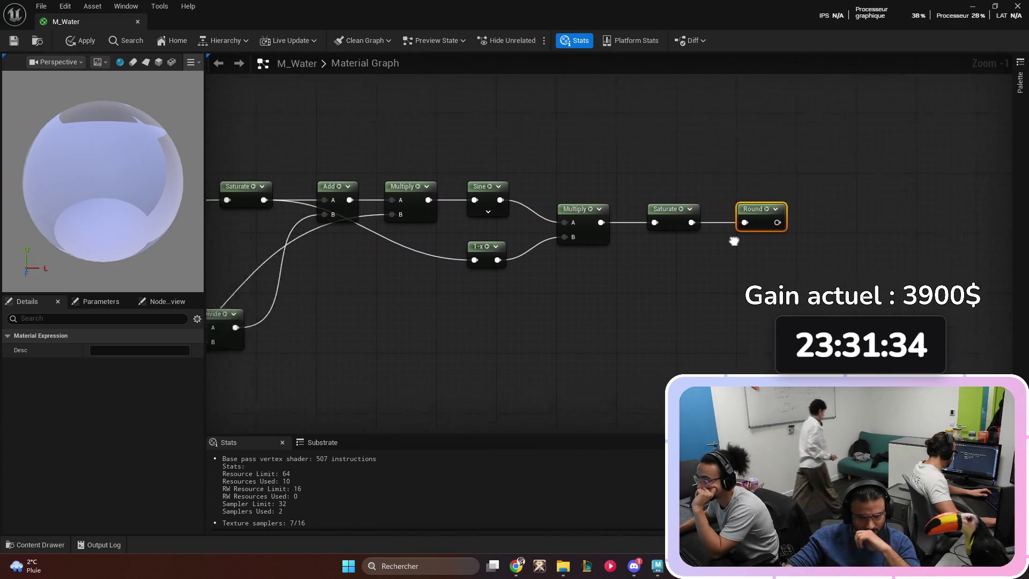
- Align the Multiply, Saturate and Round nodes with the chain, then apply and save M_Water
scroll(734, 242, "down", 2)
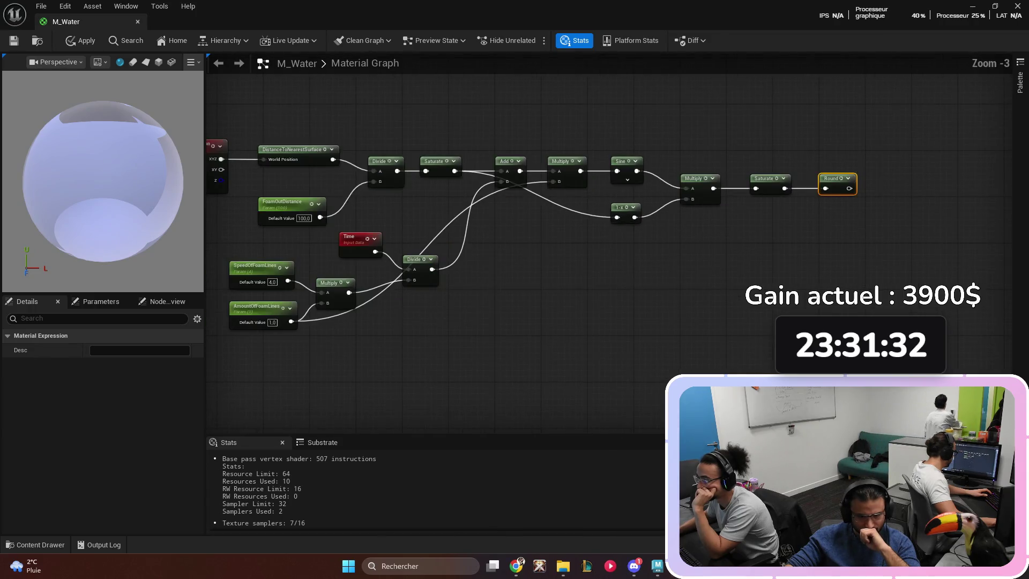
scroll(632, 241, "up", 1)
mouse_move(691, 241)
left_mouse_down()
mouse_move(613, 243)
mouse_move(573, 257)
left_mouse_up()
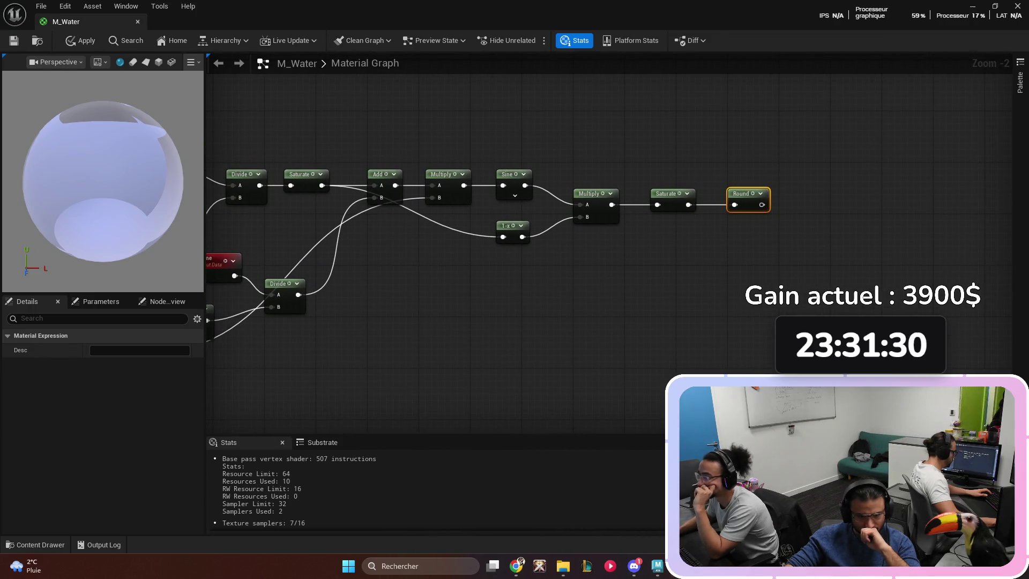
left_click_drag(780, 155, 603, 270)
left_click_drag(594, 207, 588, 187)
left_click(647, 274)
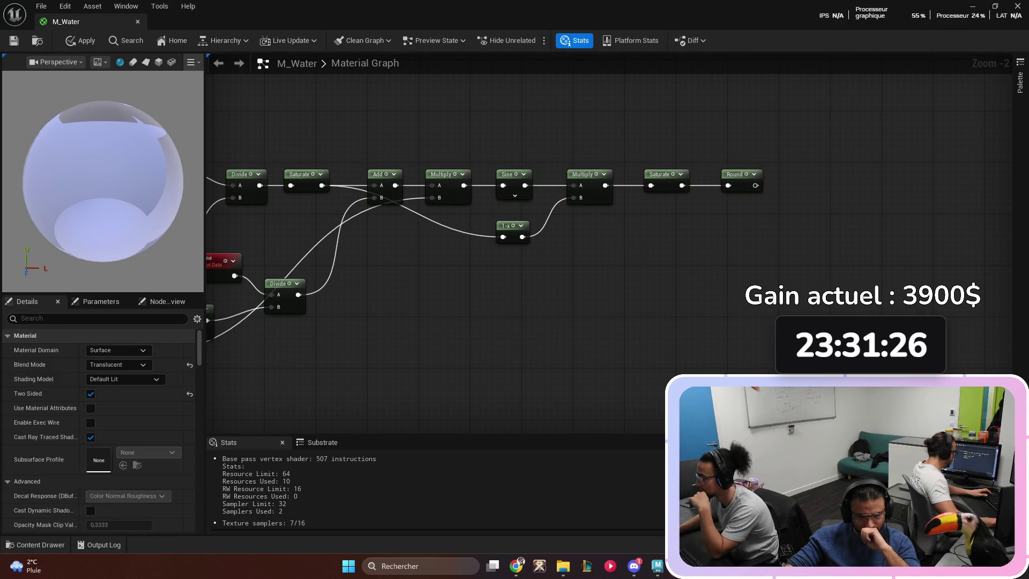
left_click_drag(648, 274, 578, 269)
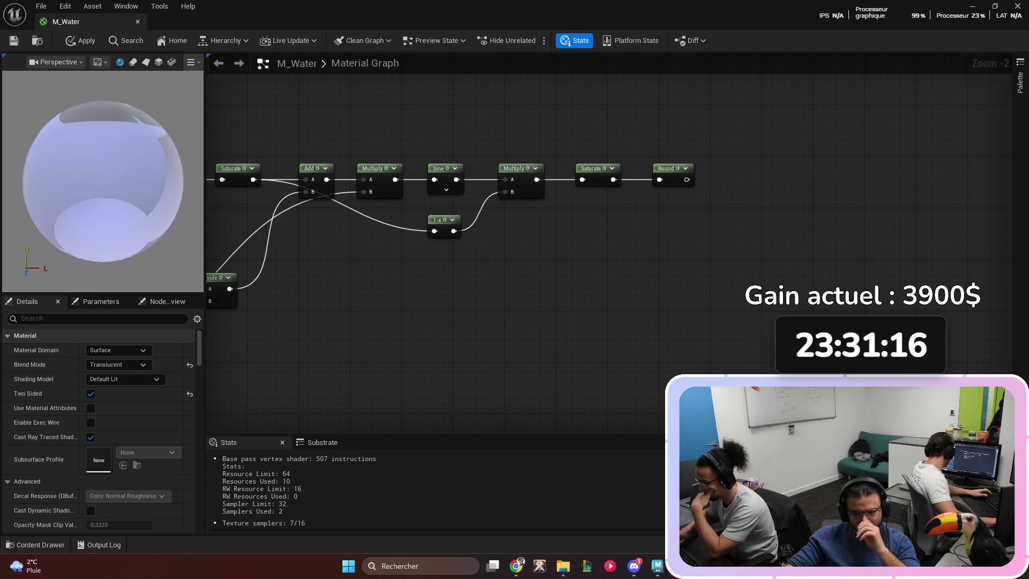
left_click_drag(428, 278, 461, 272)
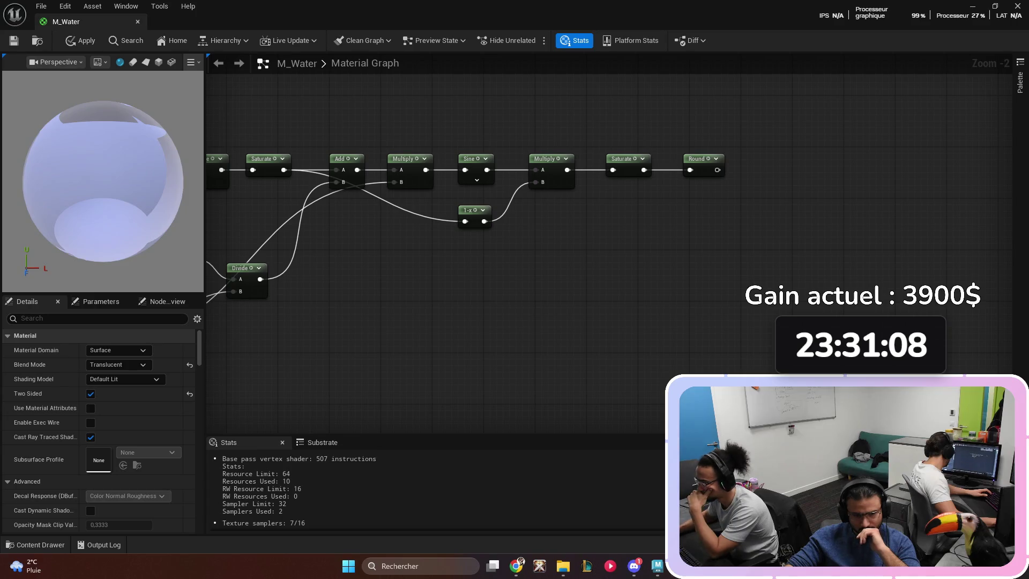
scroll(551, 285, "down", 2)
scroll(464, 276, "up", 2)
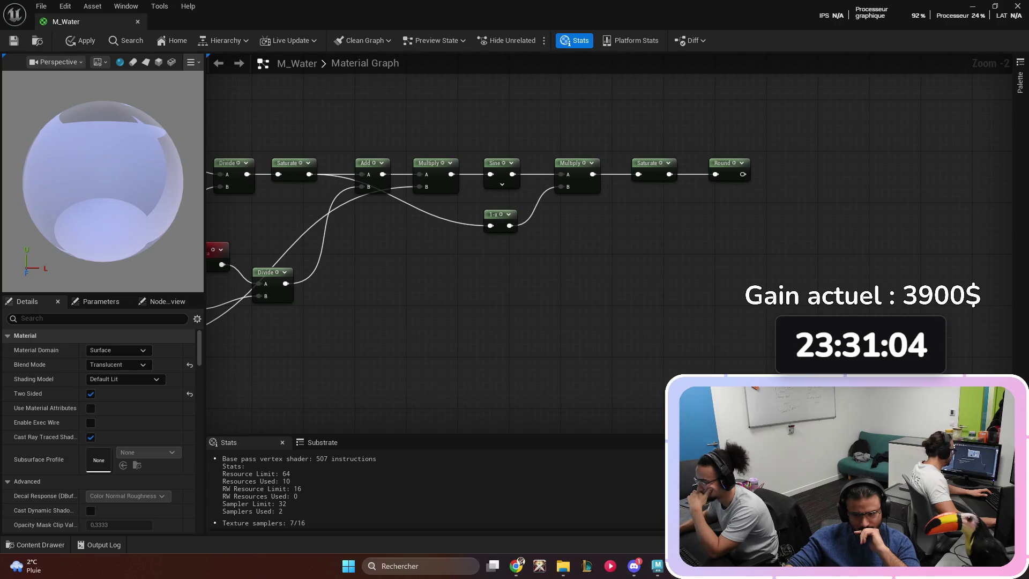
left_click(81, 40)
key("ctrl+s")
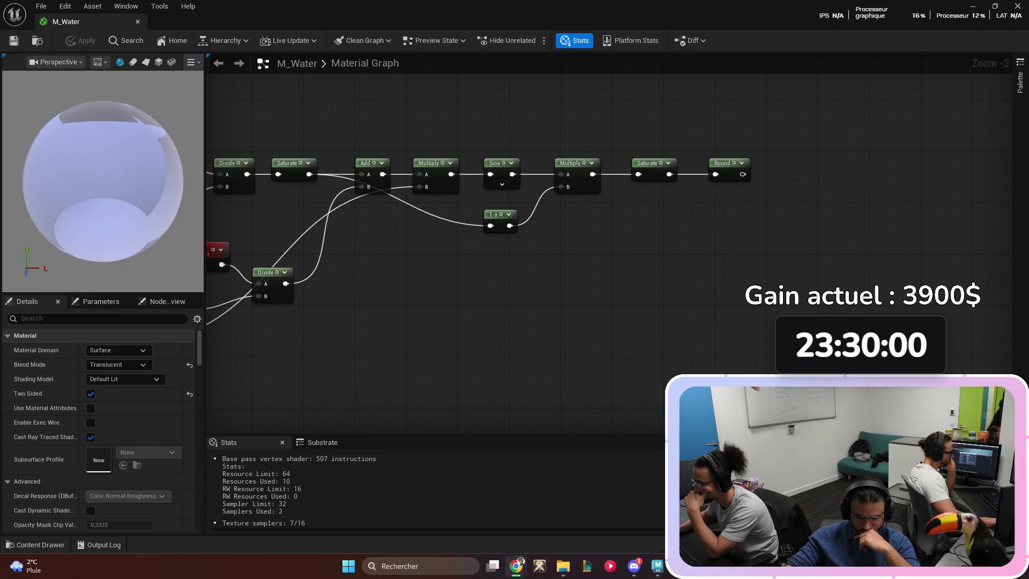
- Leave the Unreal material editor for a new Google Chrome tab
key("super+d")
key("super+d")
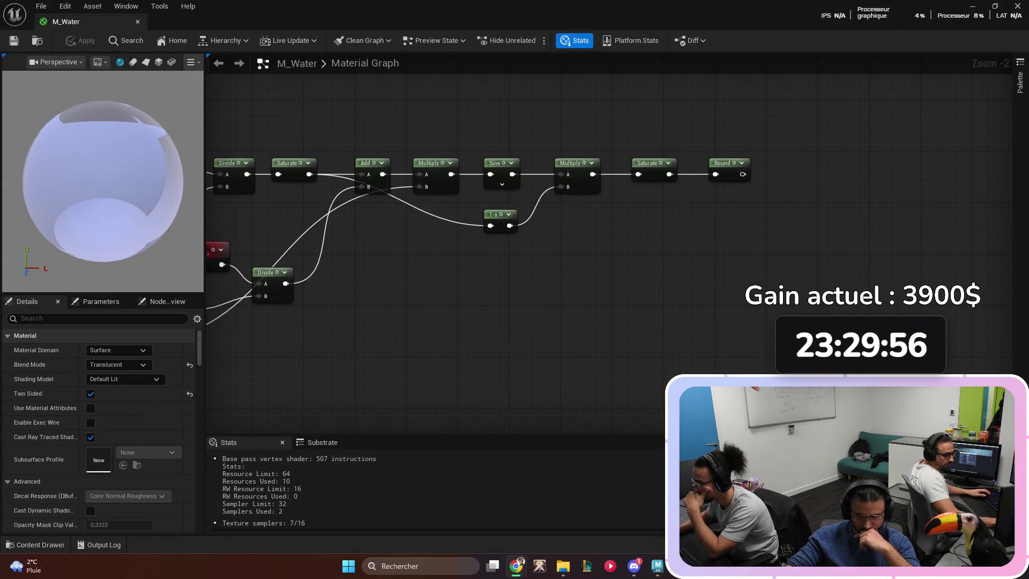
key("alt+Tab")
- Search 'substance 3d designer', browse Adobe's product page, then return to the M_Water graph
type("su7b")
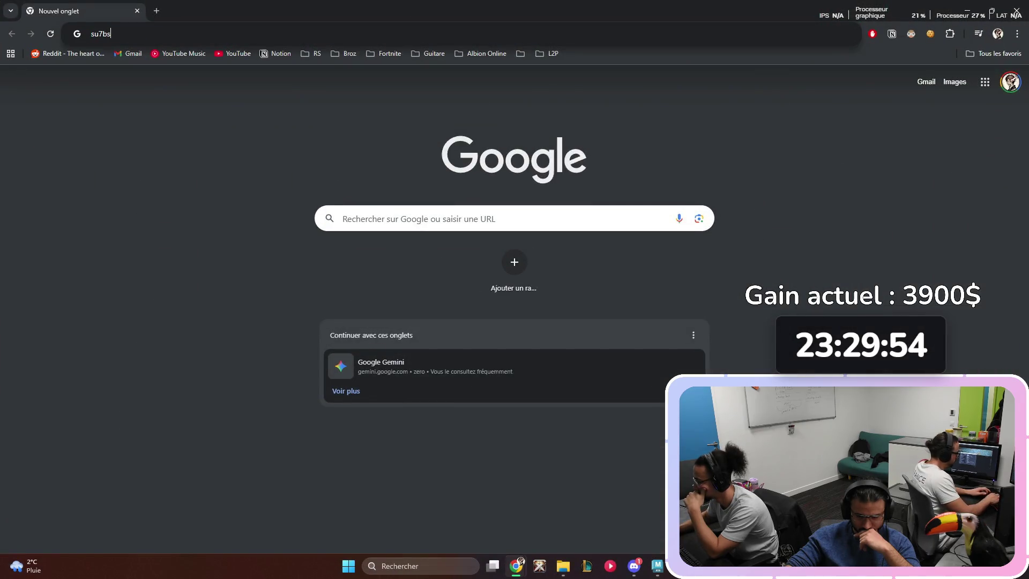
key("BackSpace")
key("BackSpace")
key("BackSpace")
type("subs")
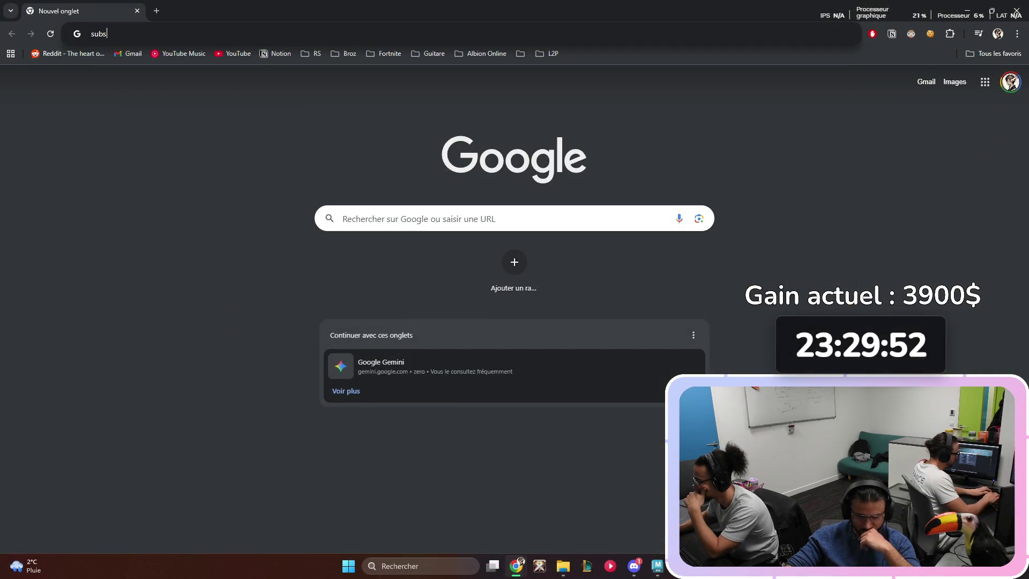
type("tance 3d designer")
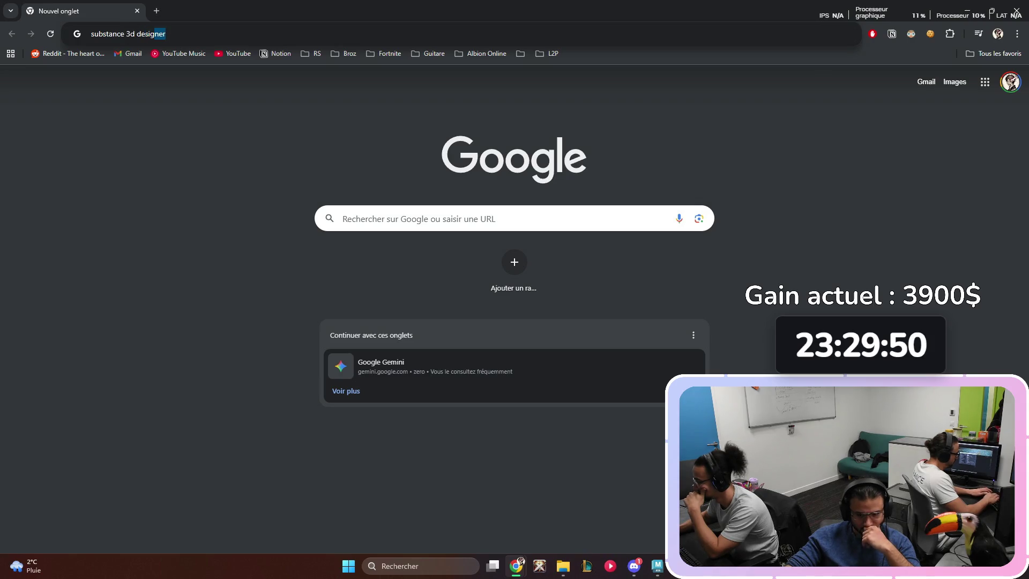
key("Return")
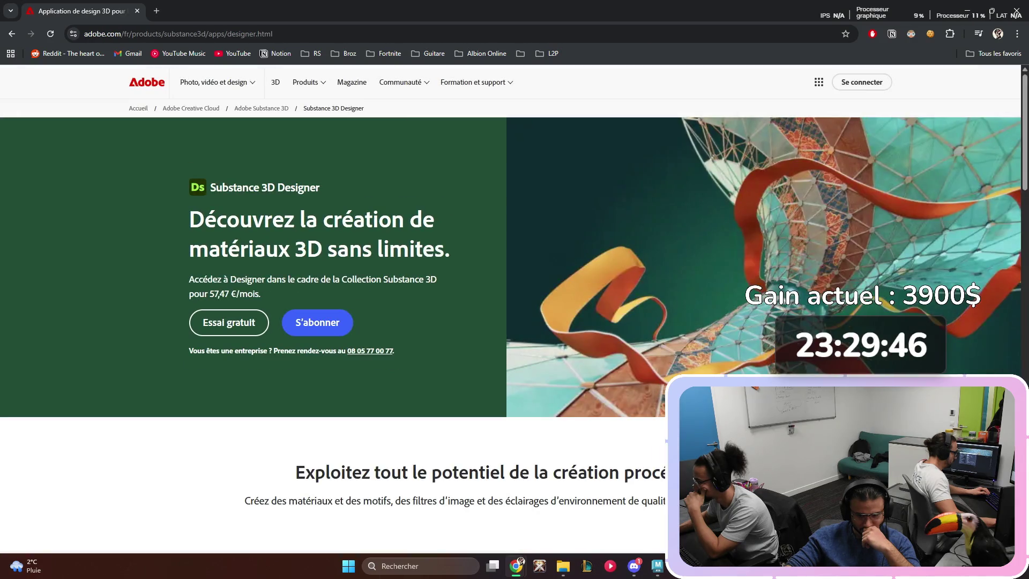
key("alt+Left")
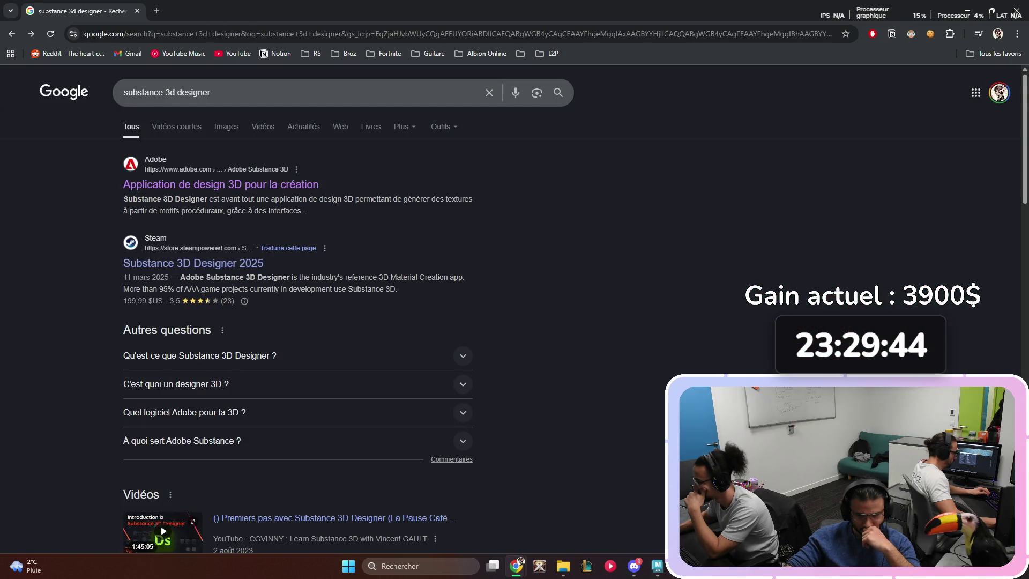
key("alt+Right")
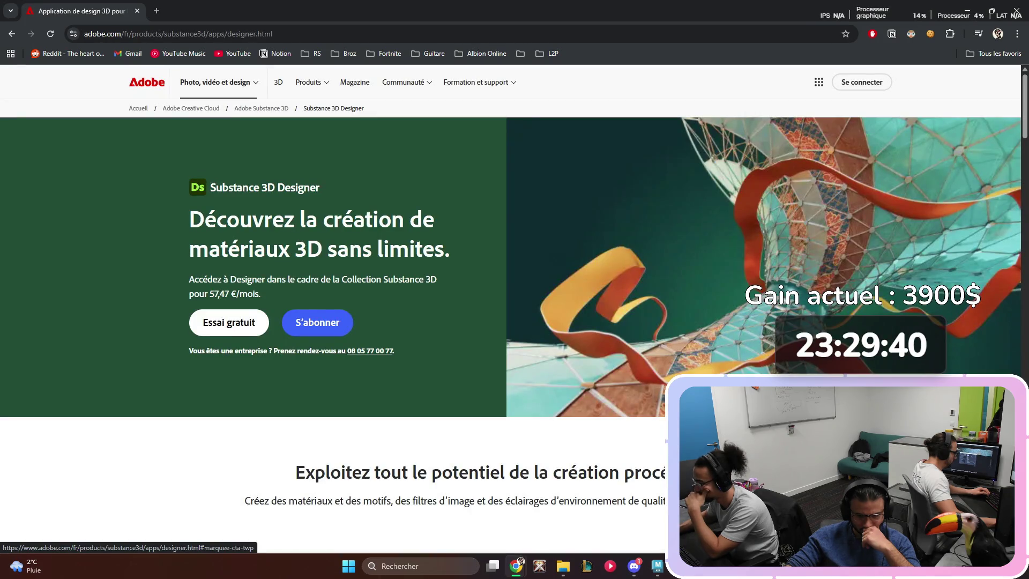
scroll(229, 322, "down", 6)
scroll(229, 322, "up", 6)
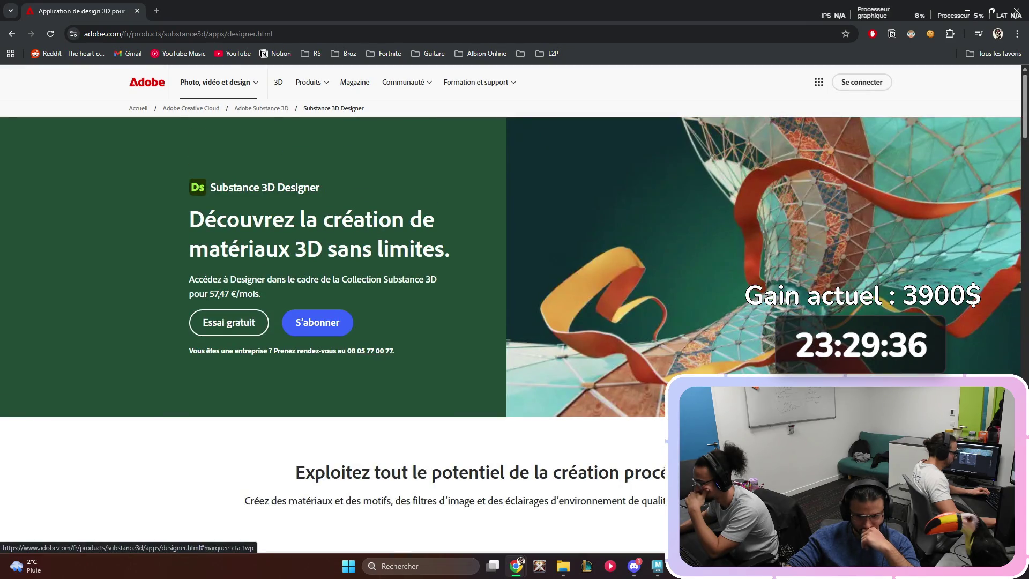
key("alt+Tab")
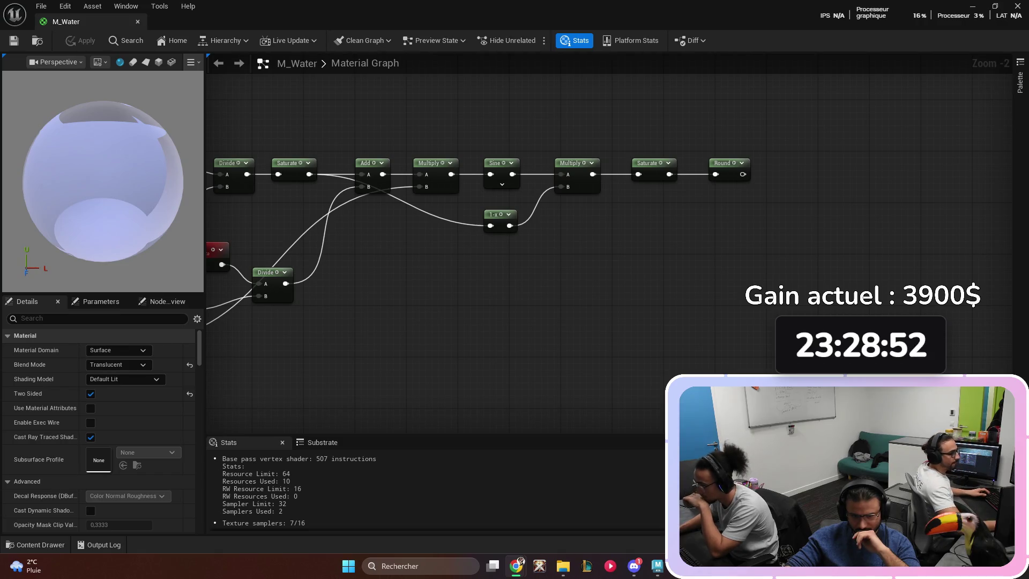
double_click(565, 252)
type("substan")
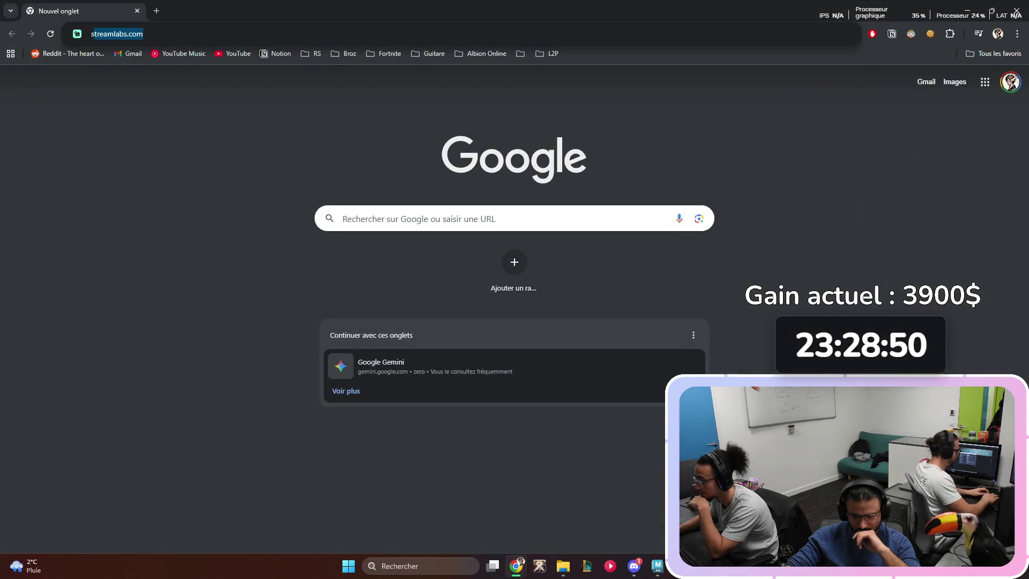
type("ce def")
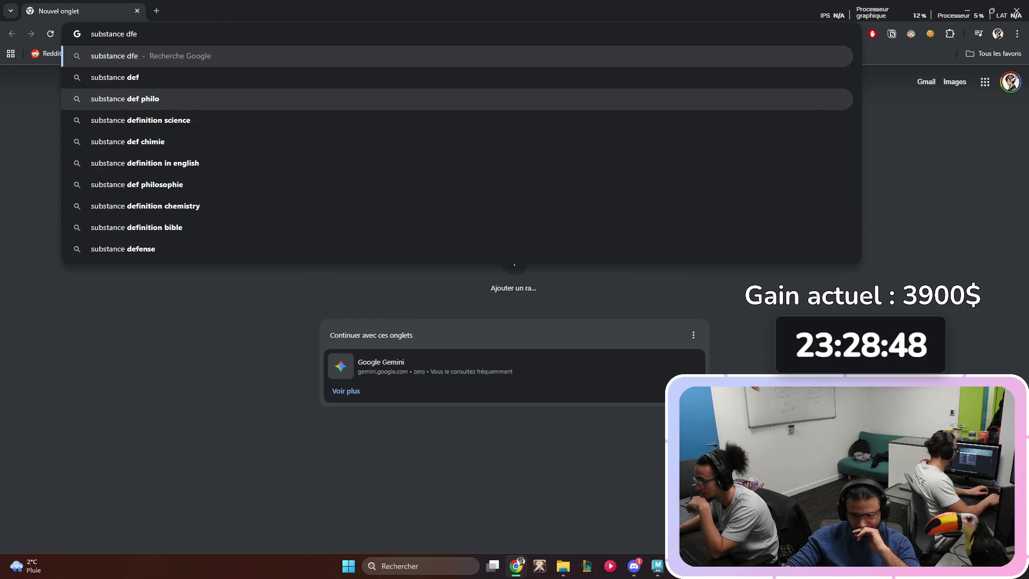
key("ctrl+a")
key("BackSpace")
key("ctrl+w")
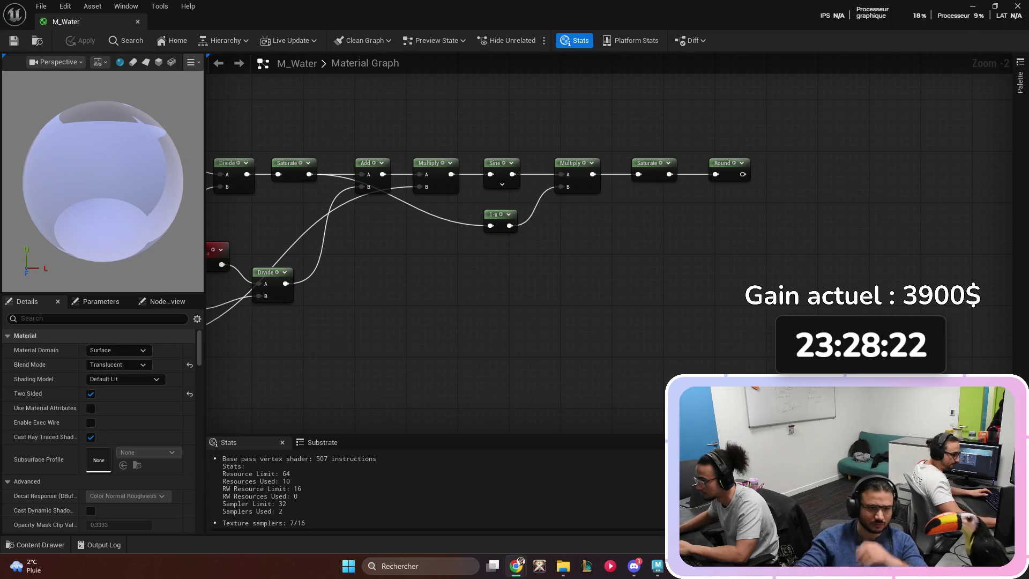
- Return to the Substance 3D Designer page and open its Essai gratuit free trial offer
key("alt+Tab")
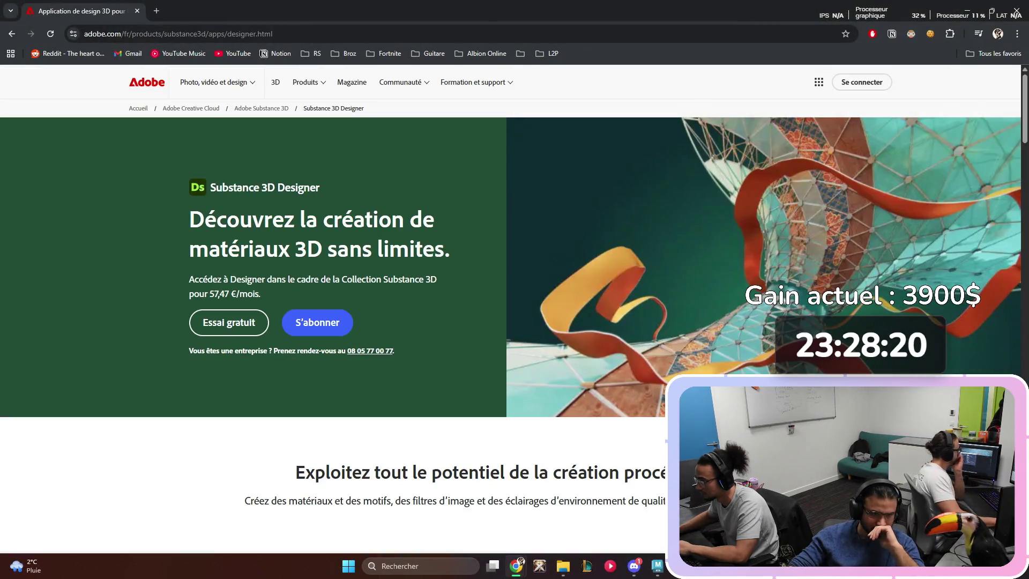
left_click(228, 322)
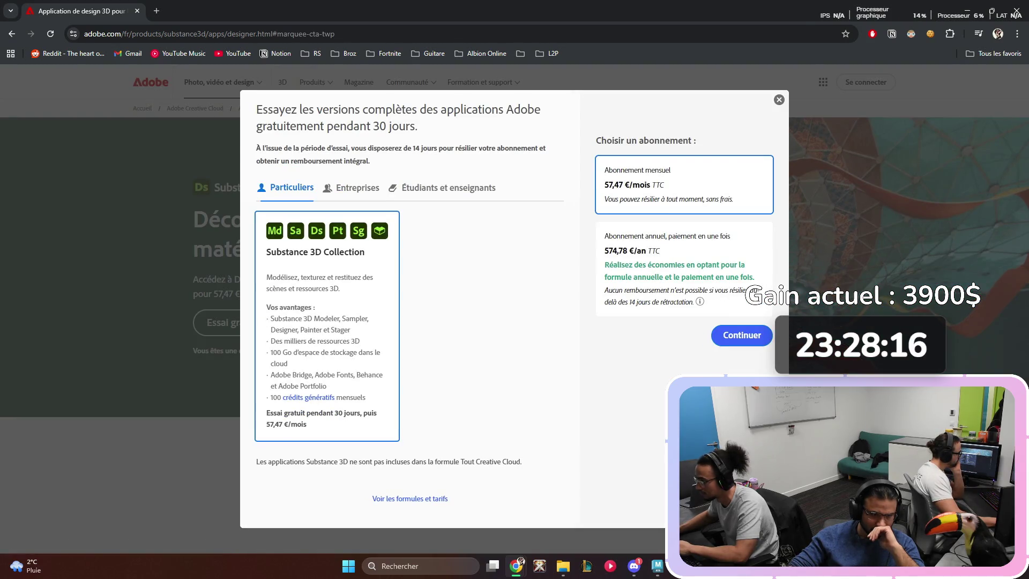
key("Escape")
left_click(229, 322)
left_click_drag(299, 109, 479, 109)
left_click(479, 109)
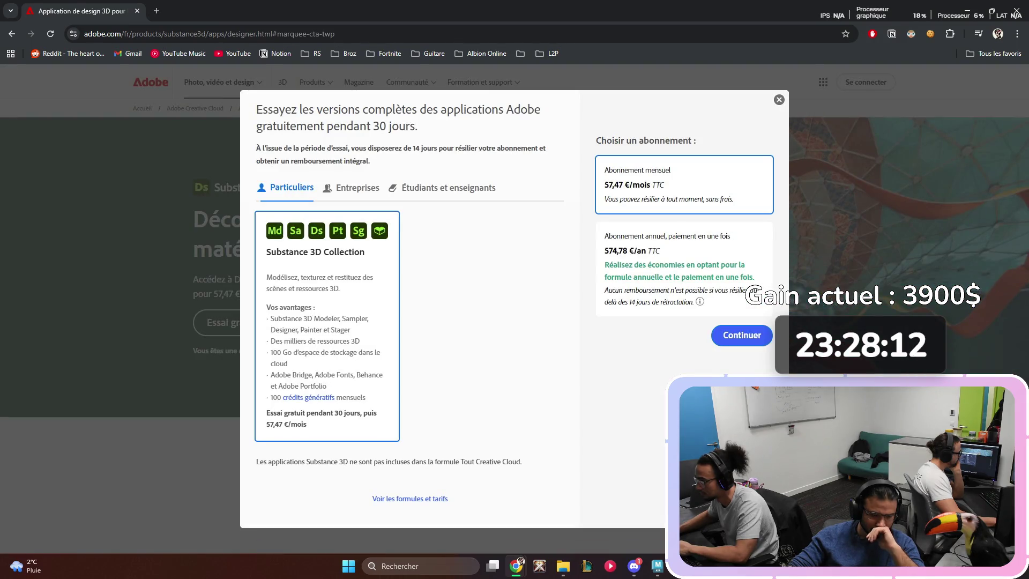
- Browse the Étudiants et enseignants offer and the French Substance 3D Designer details page
left_click(448, 187)
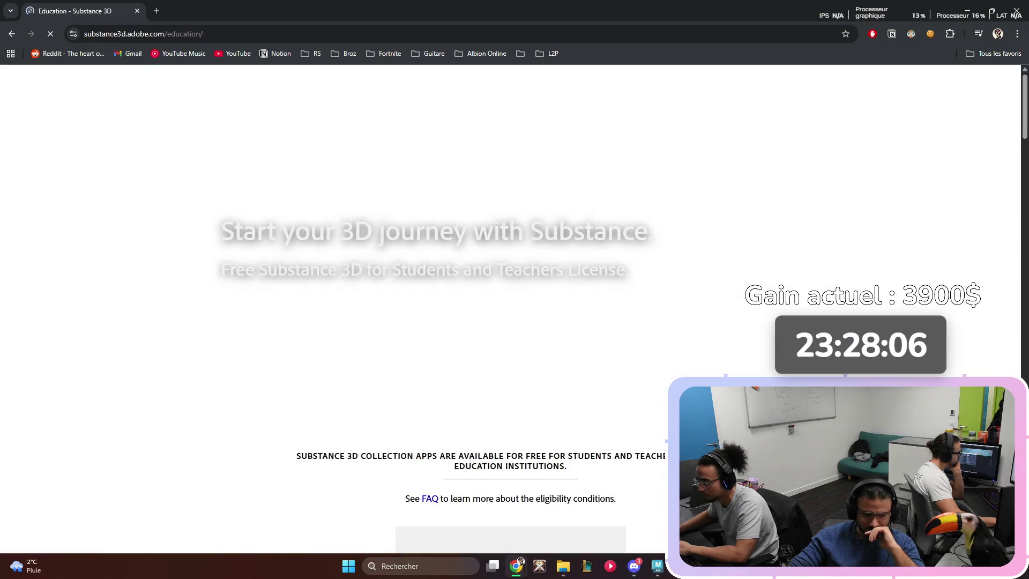
scroll(511, 308, "down", 8)
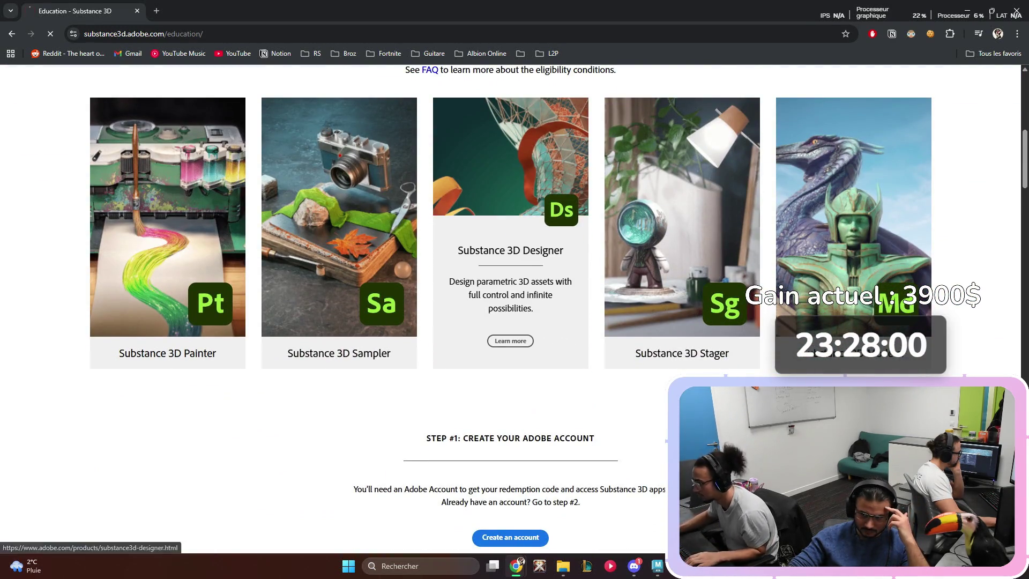
left_click(510, 342)
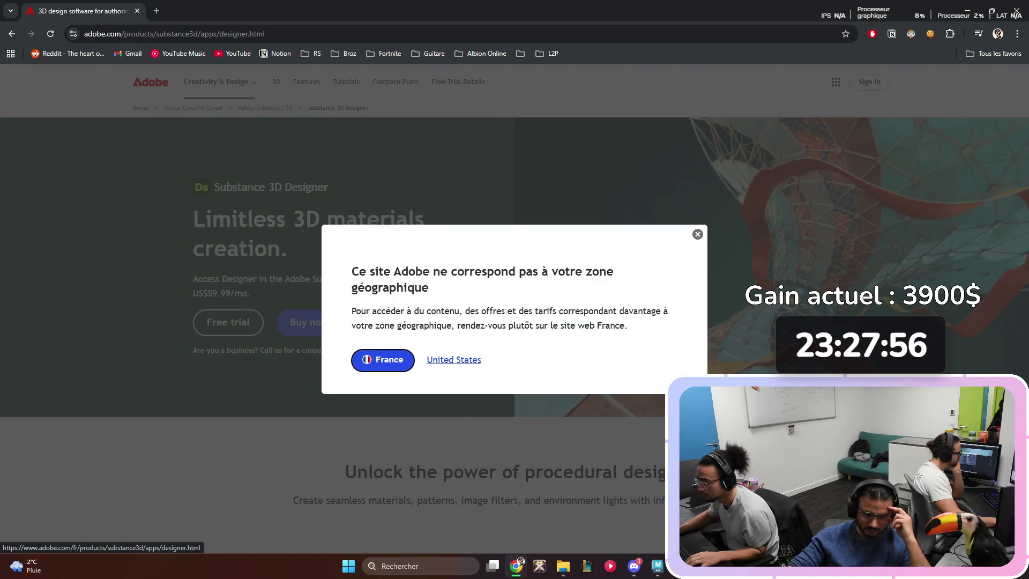
left_click(383, 359)
left_click(228, 322)
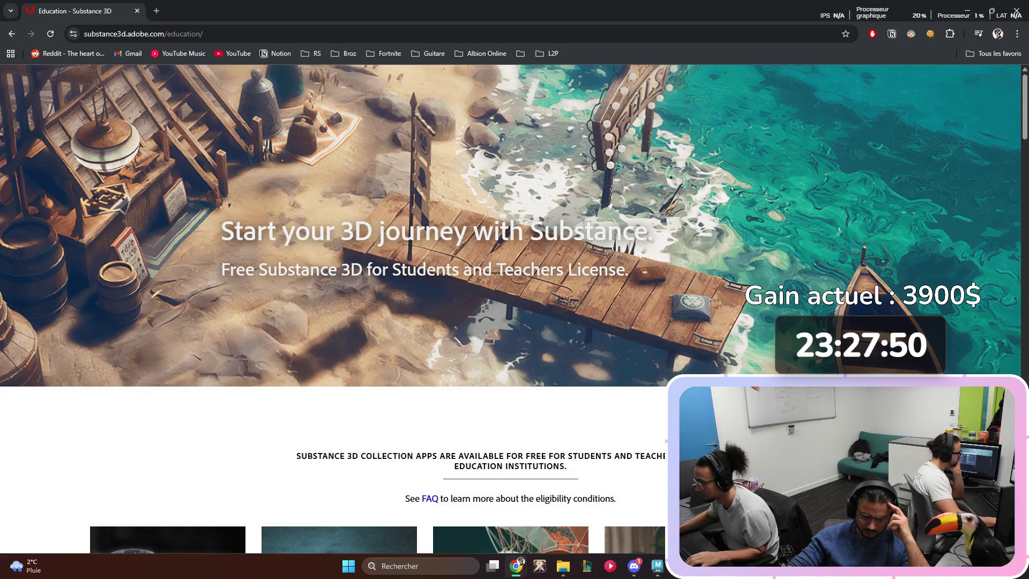
scroll(509, 308, "down", 4)
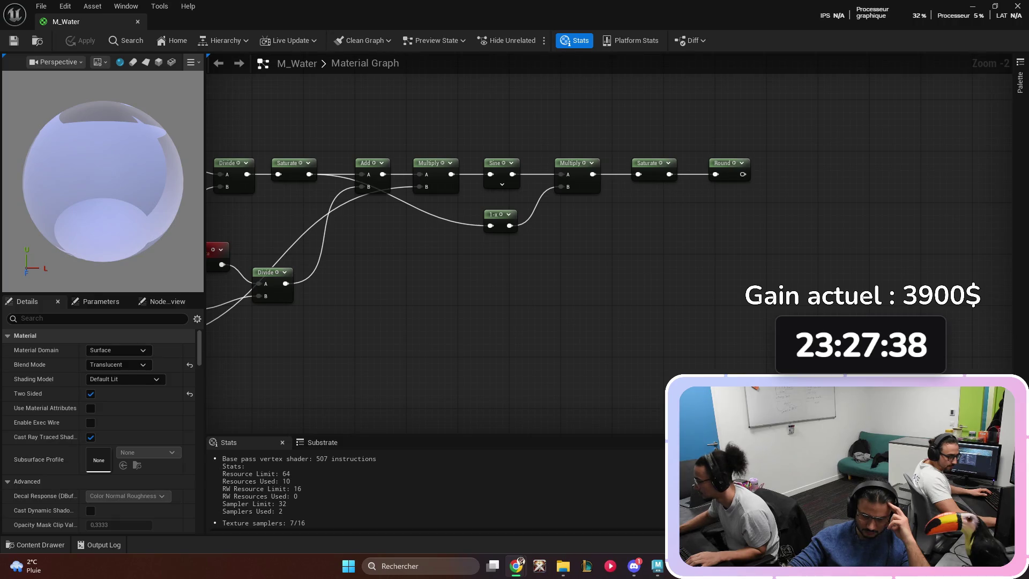
key("alt+Tab")
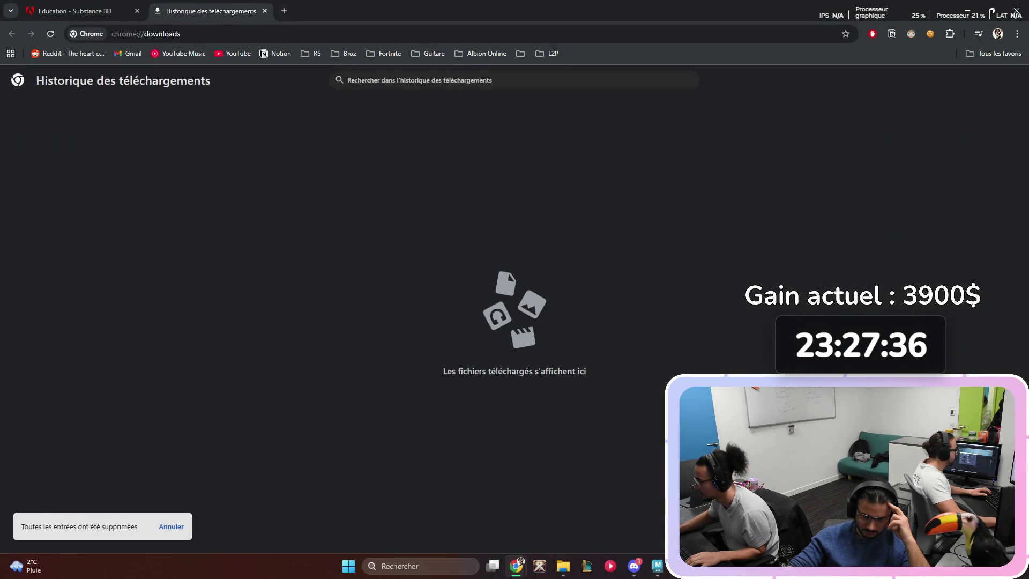
key("ctrl+w")
scroll(510, 313, "down", 5)
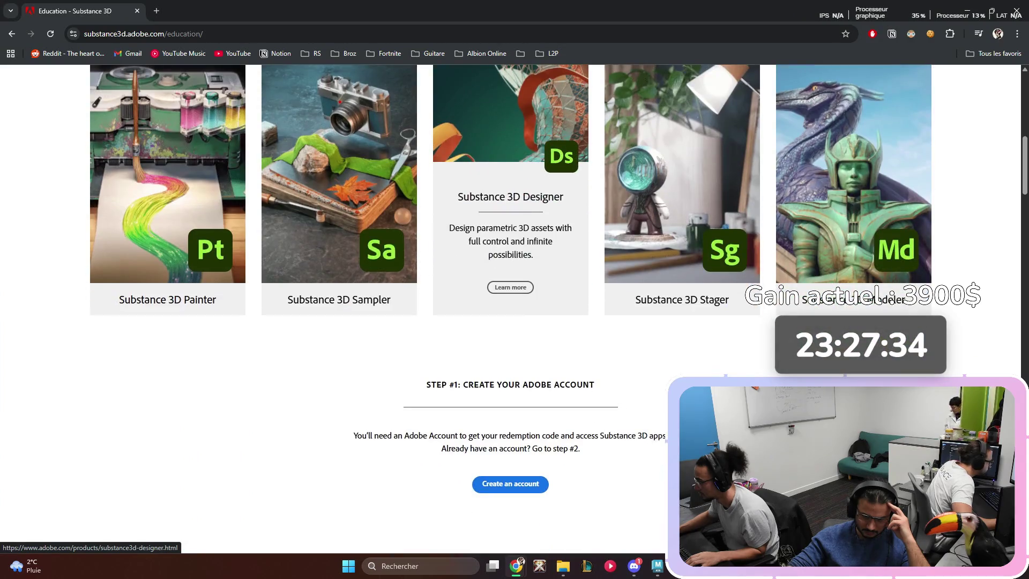
scroll(510, 271, "down", 4)
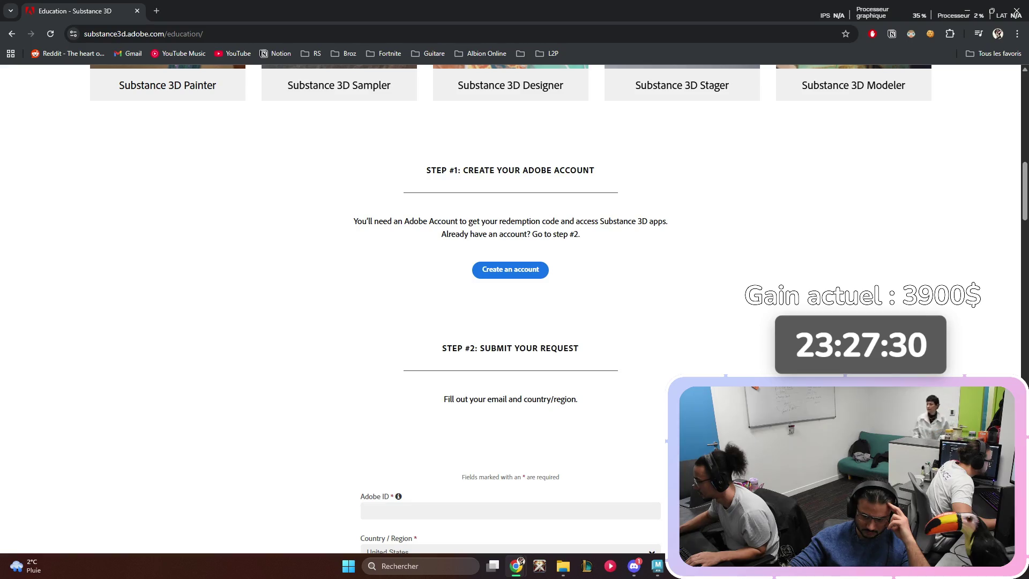
scroll(510, 313, "down", 3)
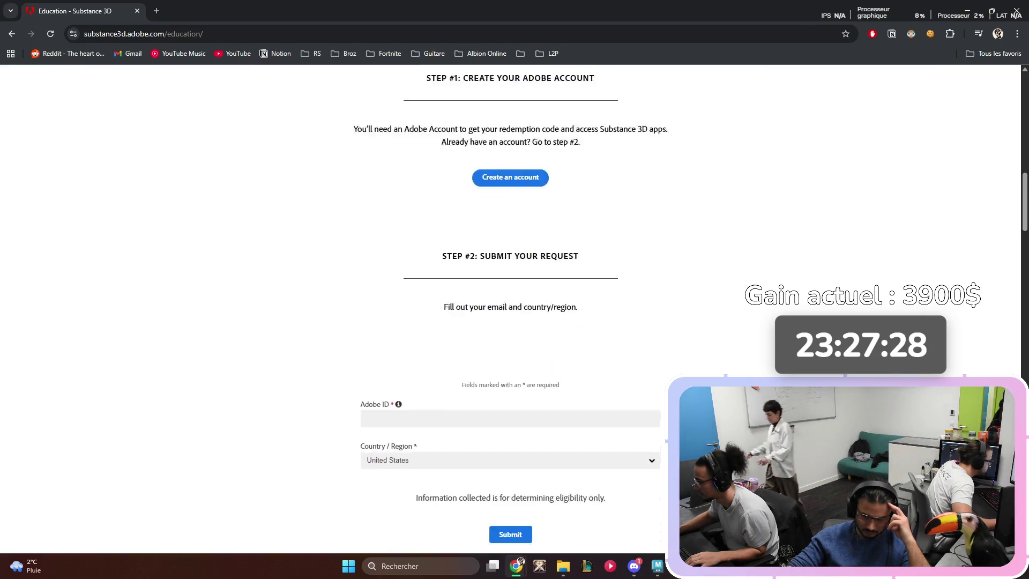
key("alt+Tab")
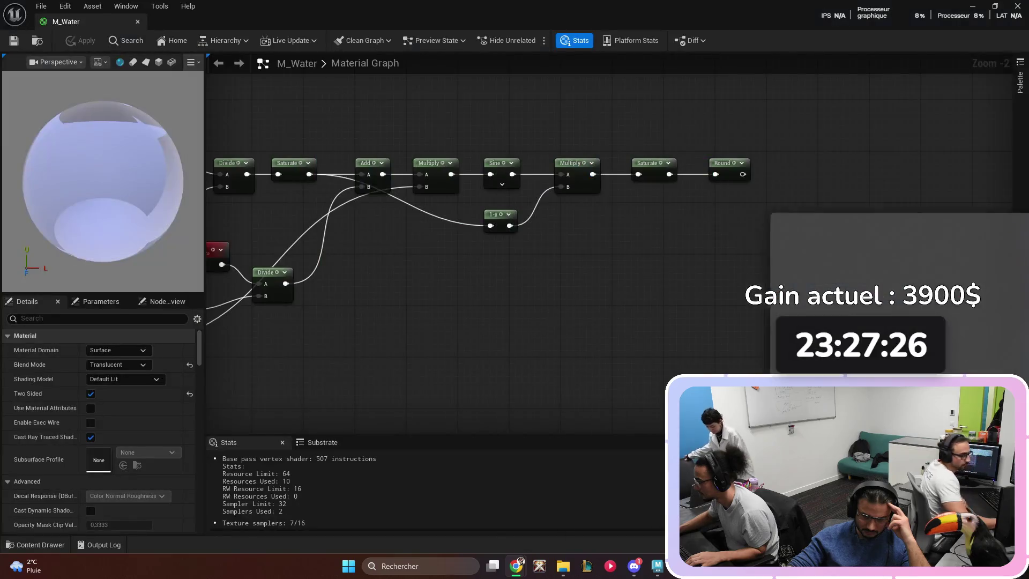
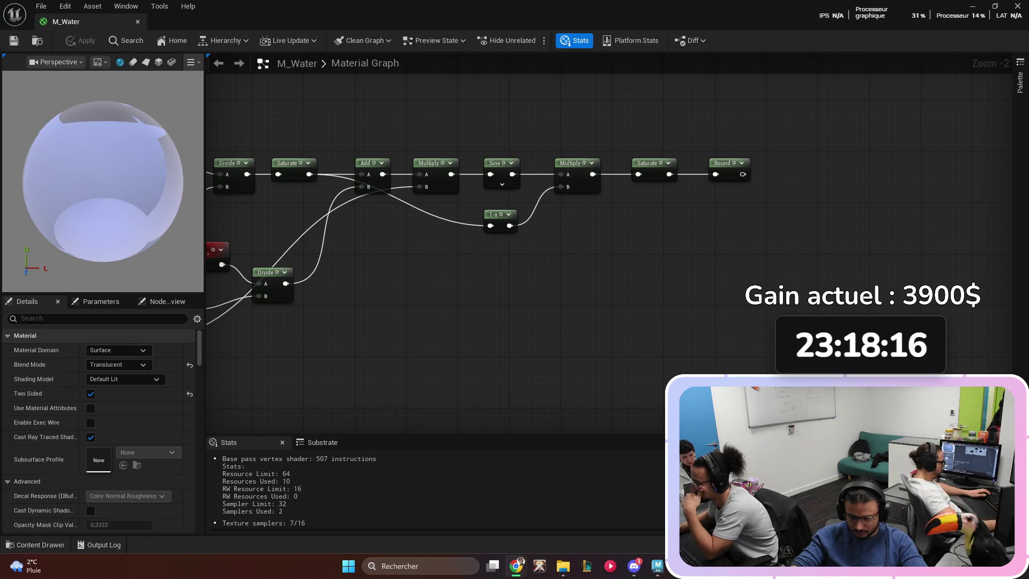
- Wire the Round output into the colour Lerp's Alpha, then apply and save M_Water
scroll(512, 307, "down", 3)
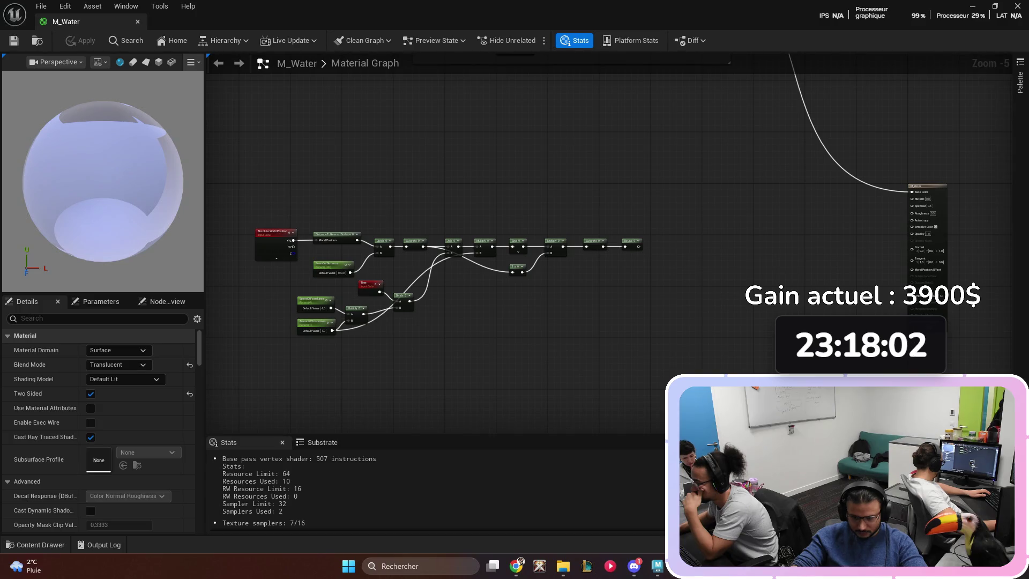
mouse_move(558, 296)
left_mouse_down()
mouse_move(544, 294)
mouse_move(557, 294)
left_mouse_up()
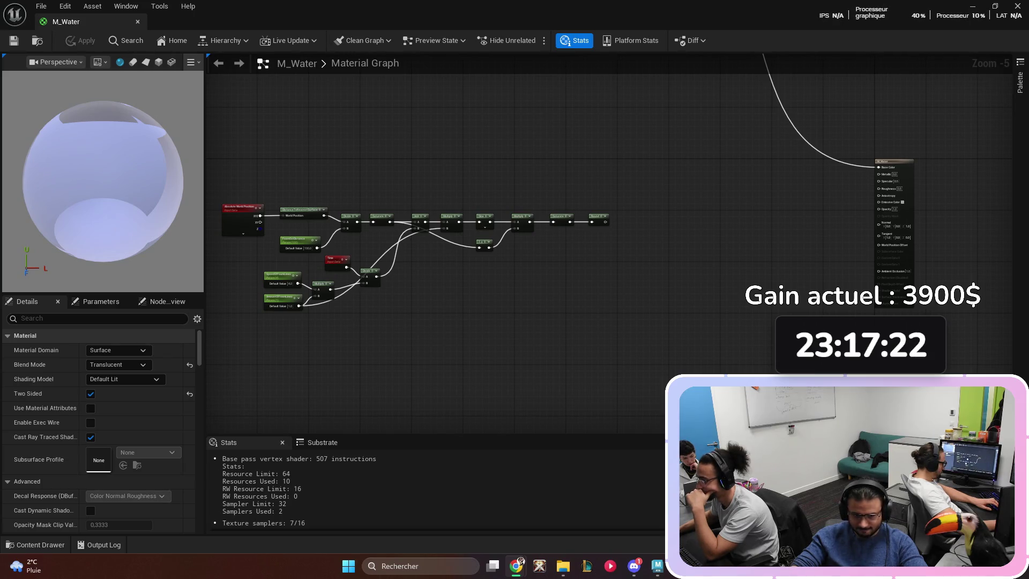
scroll(689, 258, "up", 5)
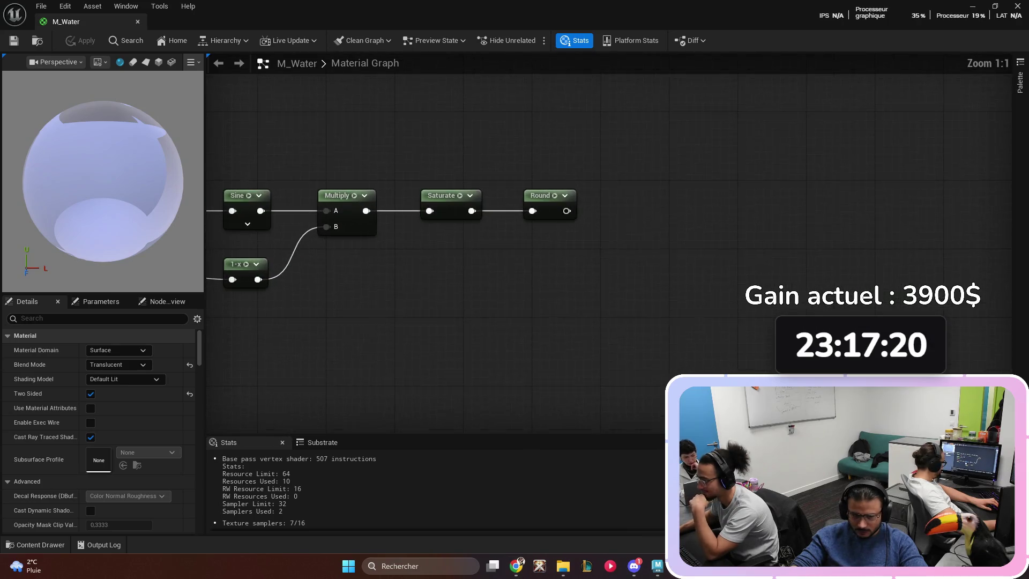
scroll(572, 260, "down", 1)
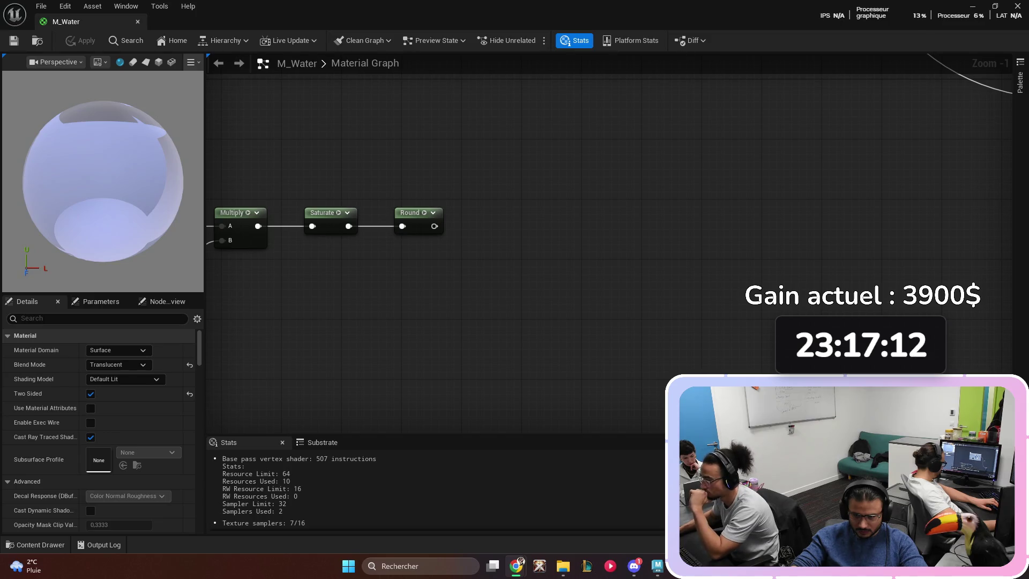
mouse_move(654, 224)
left_mouse_down()
mouse_move(536, 267)
mouse_move(544, 239)
left_mouse_up()
scroll(569, 246, "down", 6)
scroll(536, 267, "up", 3)
scroll(535, 266, "down", 1)
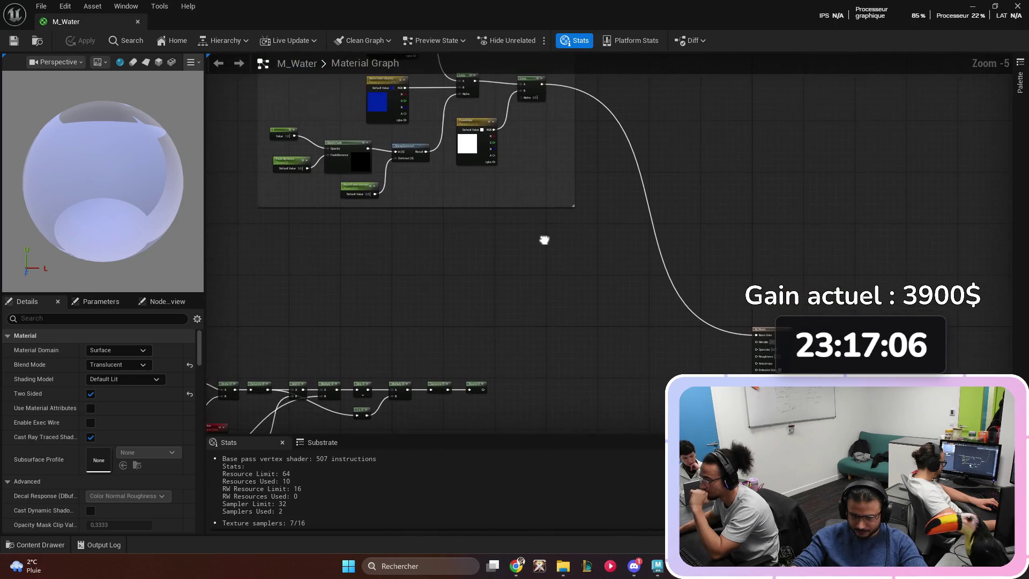
mouse_move(520, 97)
left_mouse_down()
mouse_move(499, 385)
mouse_move(483, 390)
left_mouse_up()
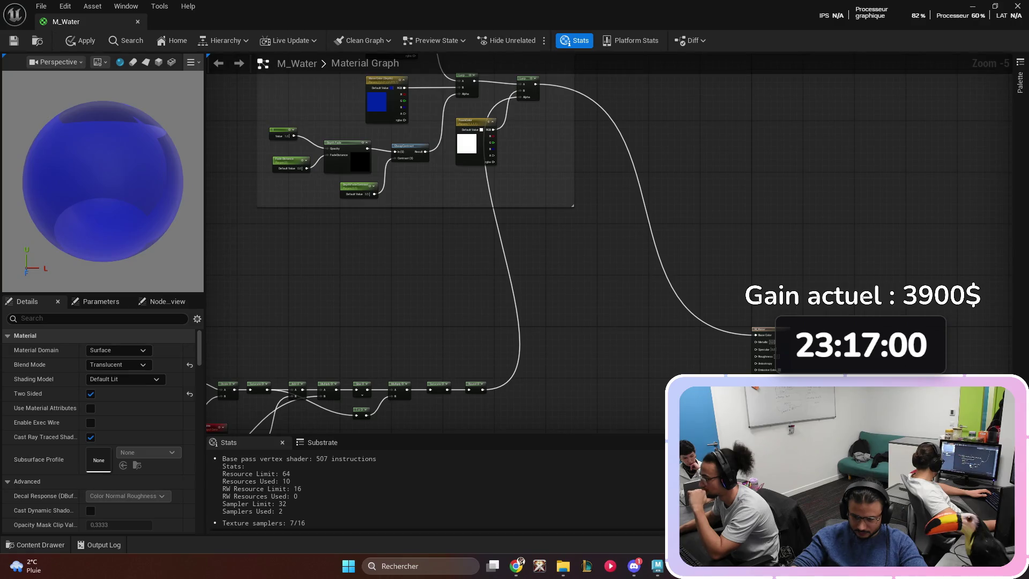
left_click(79, 40)
left_click(13, 40)
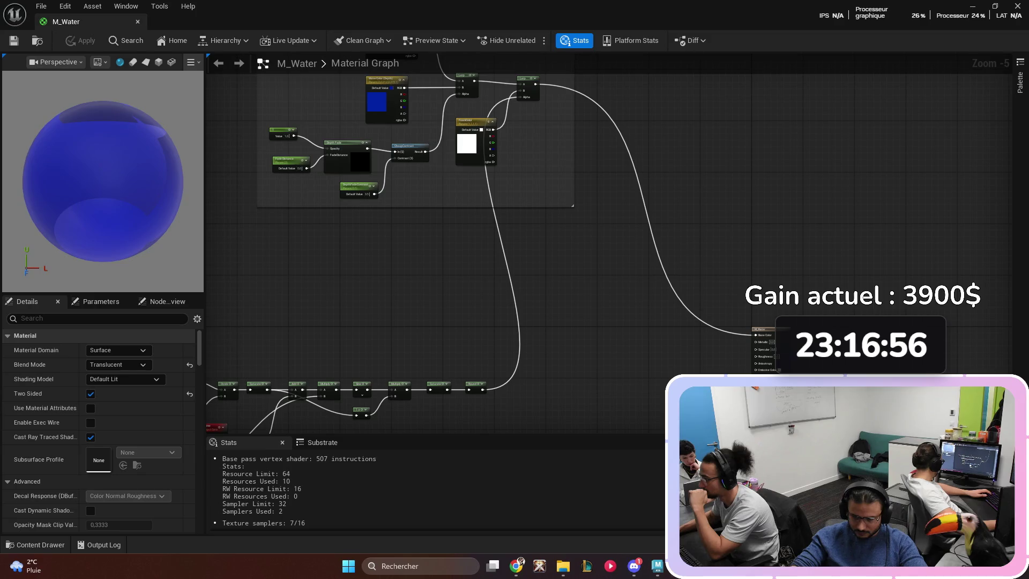
- Wrap the world-position node chain in a new comment box
mouse_move(373, 268)
left_mouse_down()
mouse_move(348, 268)
mouse_move(409, 257)
left_mouse_up()
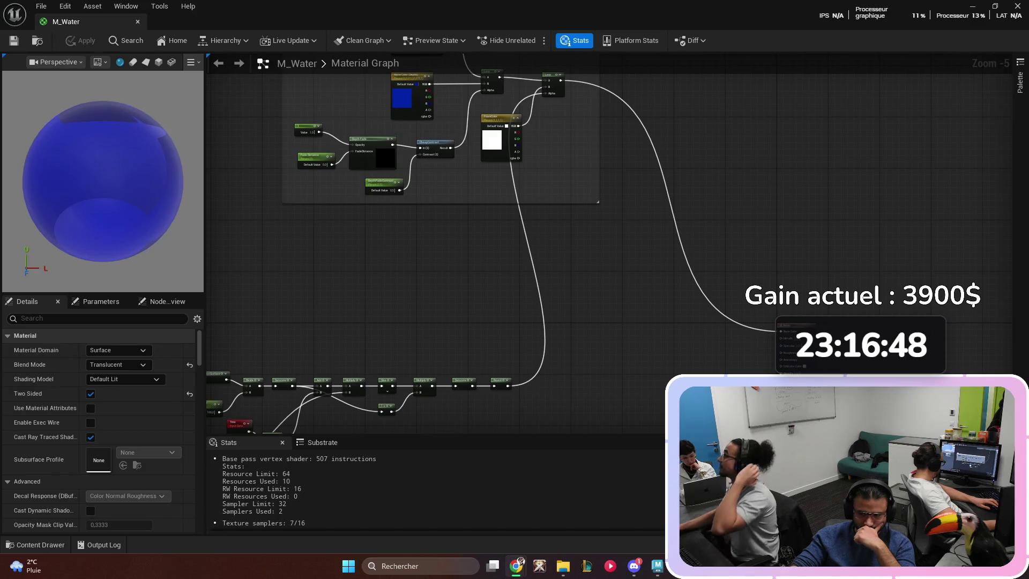
mouse_move(191, 336)
left_mouse_down()
mouse_move(279, 248)
mouse_move(348, 229)
mouse_move(371, 206)
mouse_move(720, 369)
mouse_move(700, 357)
left_mouse_up()
key("c")
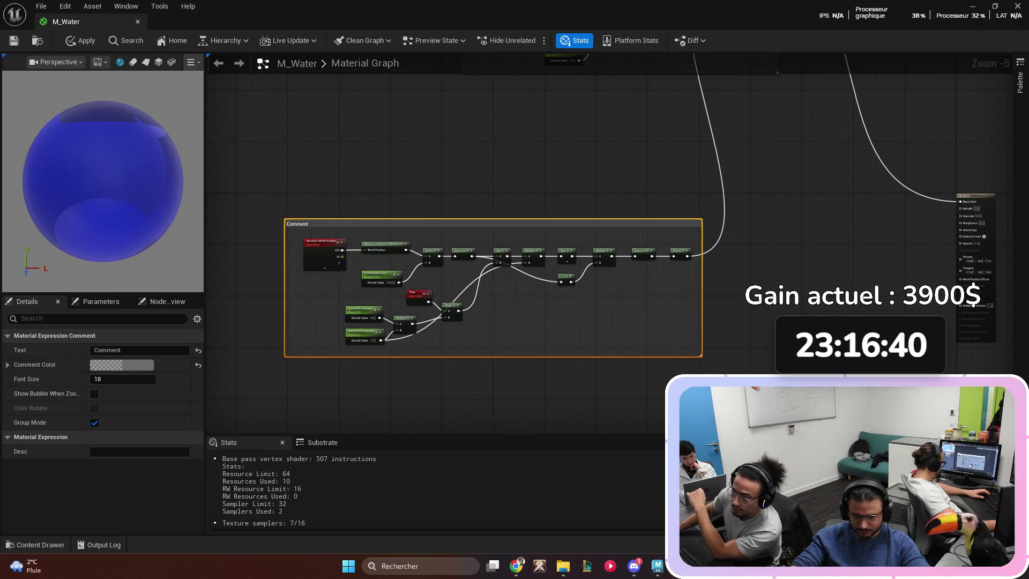
- Narrow the comment box and title it 'Shoreline'
left_click_drag(285, 290, 291, 289)
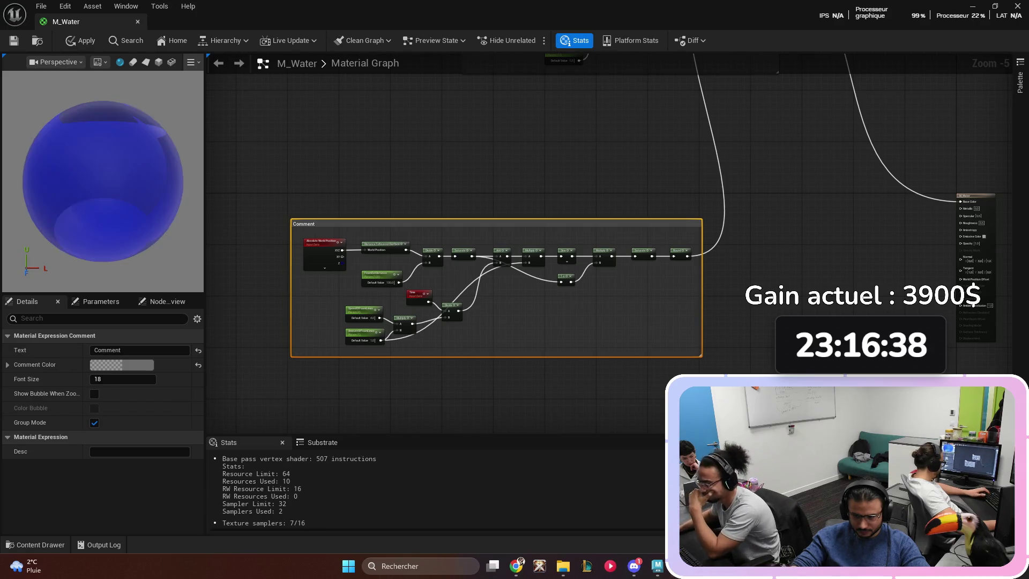
left_click(140, 350)
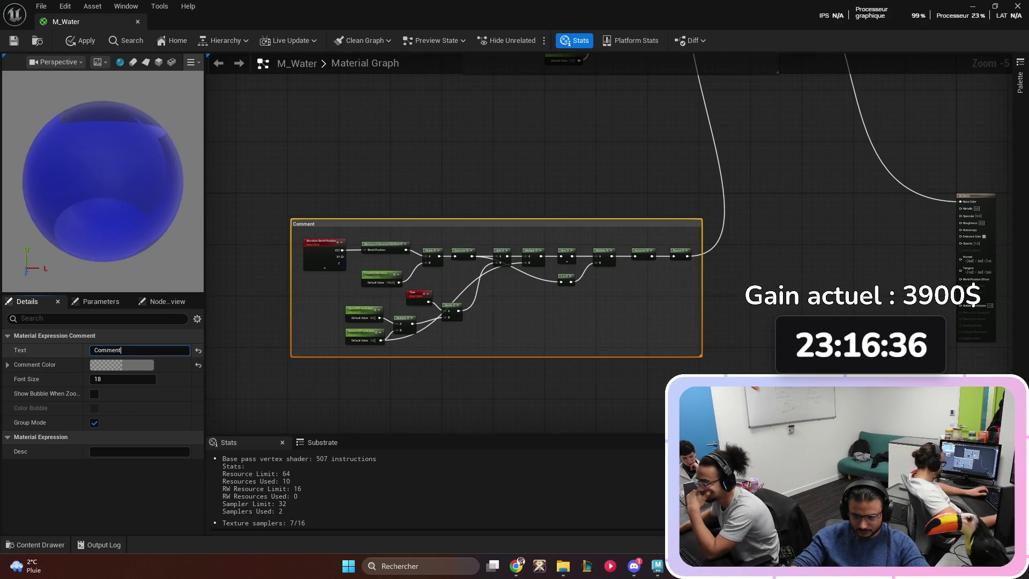
type("Sh")
key("BackSpace")
key("BackSpace")
key("BackSpace")
type("oreline")
key("Return")
- Move the Shoreline group up toward the colour-blend nodes
scroll(594, 322, "down", 1)
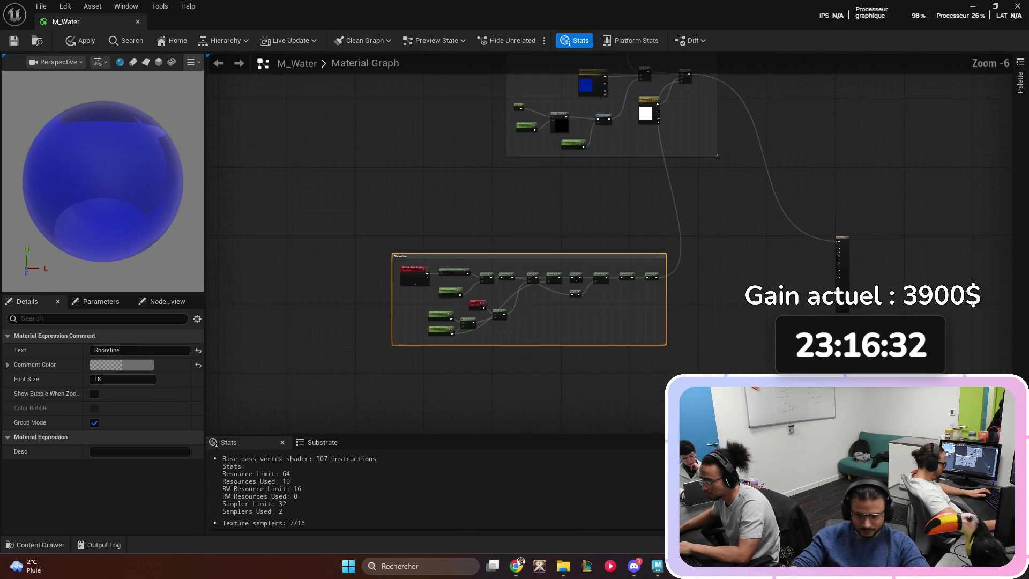
mouse_move(485, 257)
left_mouse_down()
mouse_move(548, 205)
mouse_move(542, 170)
mouse_move(485, 164)
left_mouse_up()
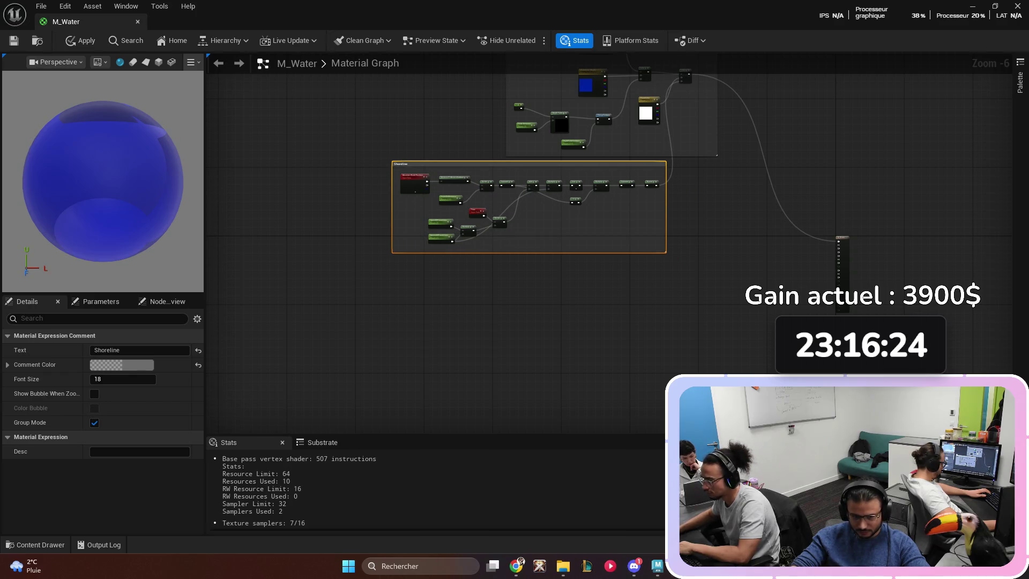
left_click(601, 297)
scroll(709, 249, "up", 2)
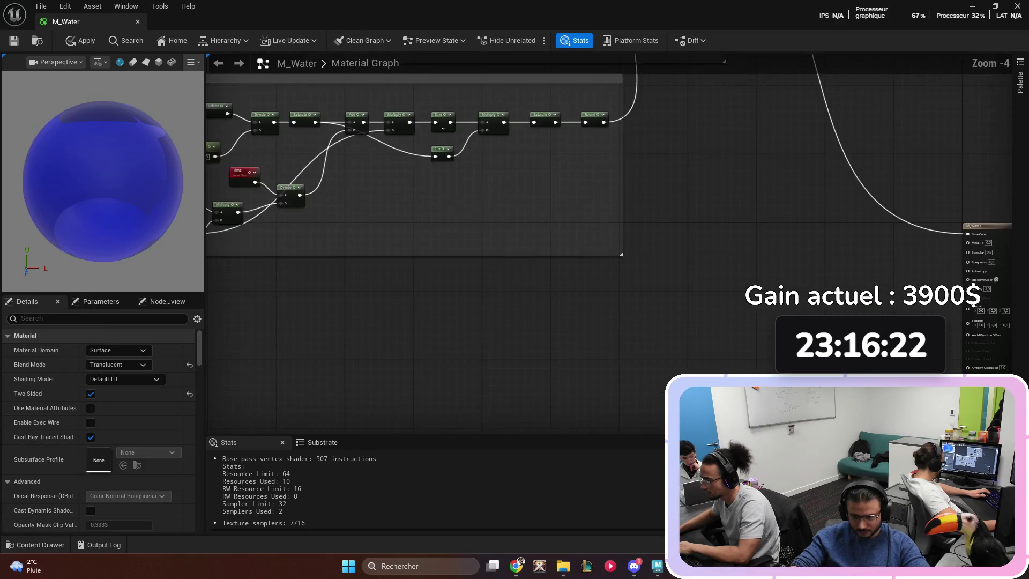
left_click_drag(475, 311, 445, 278)
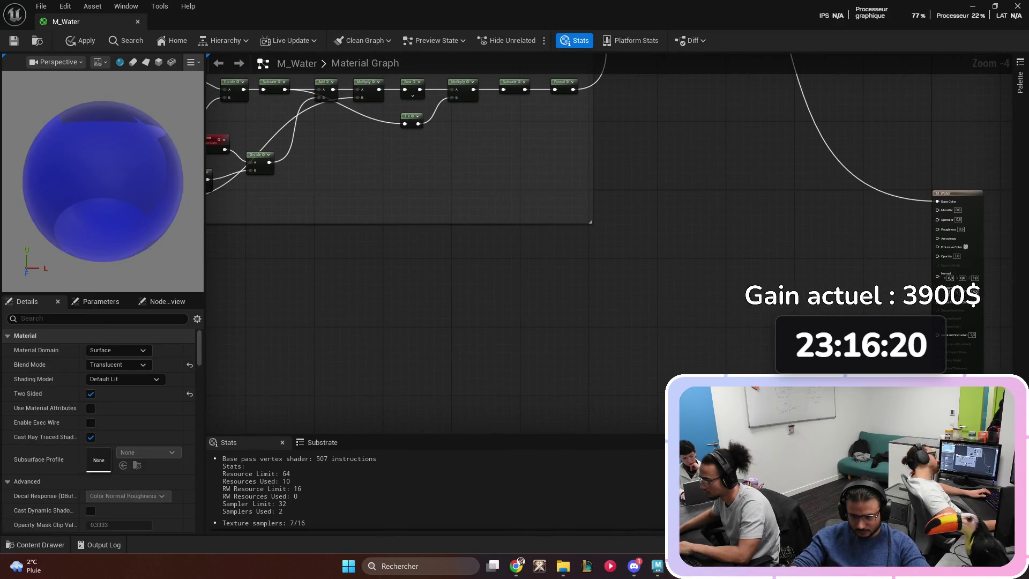
left_click_drag(614, 202, 534, 258)
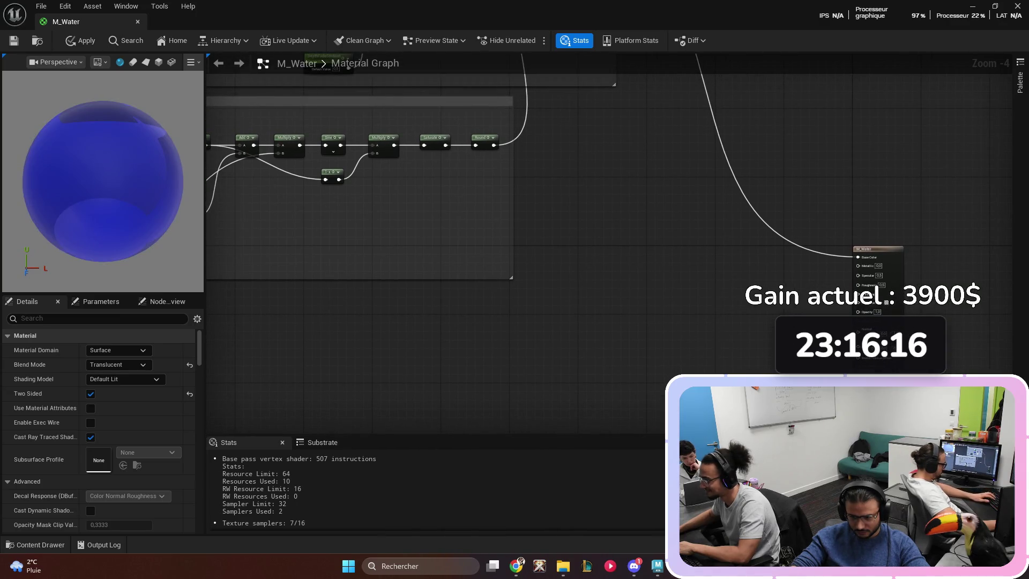
- Add a new Lerp node and wire the Round output into its Alpha
left_click(593, 210)
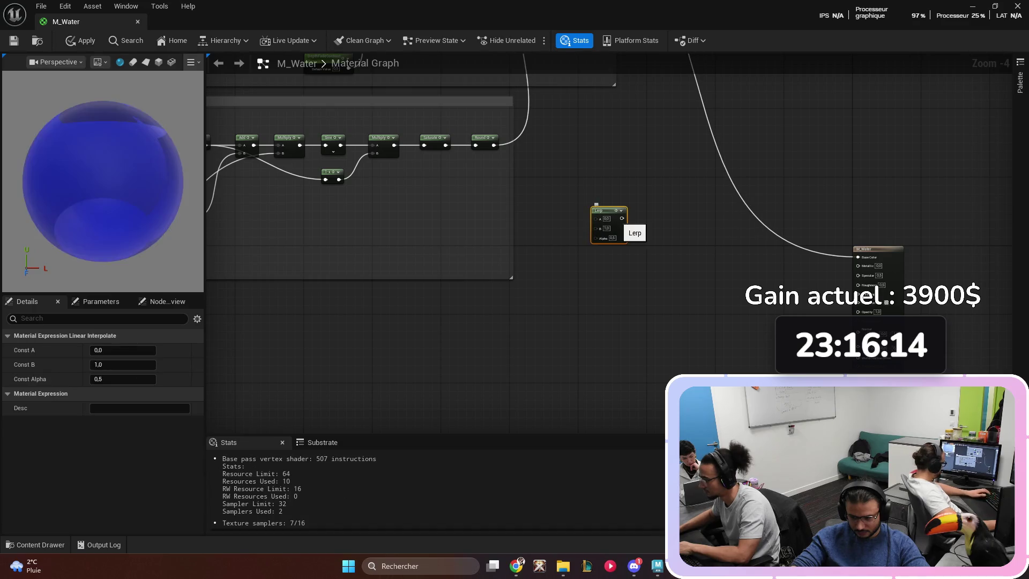
scroll(595, 229, "up", 2)
mouse_move(457, 103)
left_mouse_down()
mouse_move(622, 142)
mouse_move(602, 230)
mouse_move(609, 242)
left_mouse_up()
mouse_move(638, 171)
left_mouse_down()
mouse_move(540, 182)
mouse_move(513, 151)
mouse_move(512, 97)
mouse_move(486, 163)
left_mouse_up()
- Create a scalar parameter named 'Roughness' with default value 0.9 beside the Lerp
left_click(456, 156)
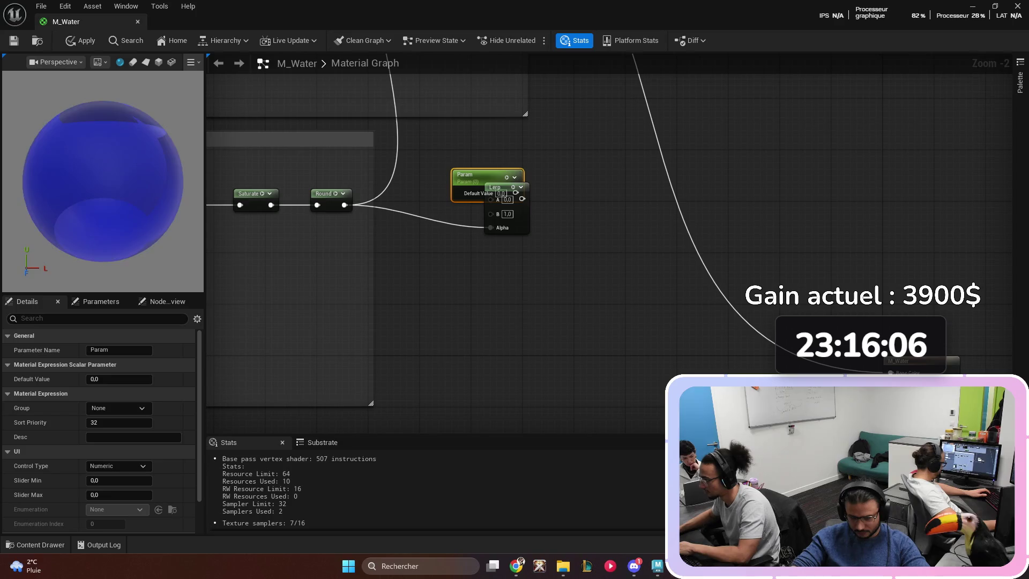
left_click(107, 349)
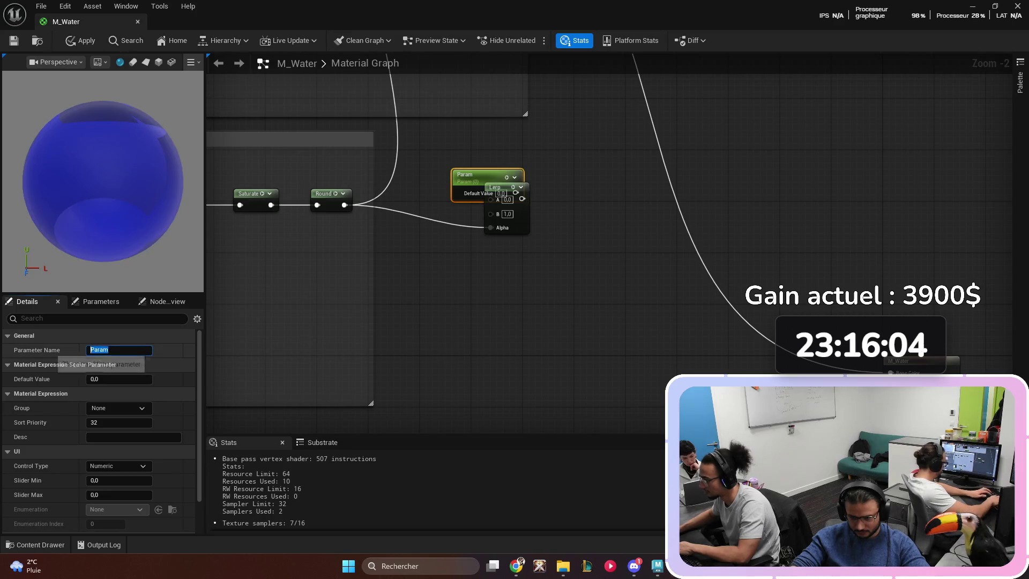
type("Roughness")
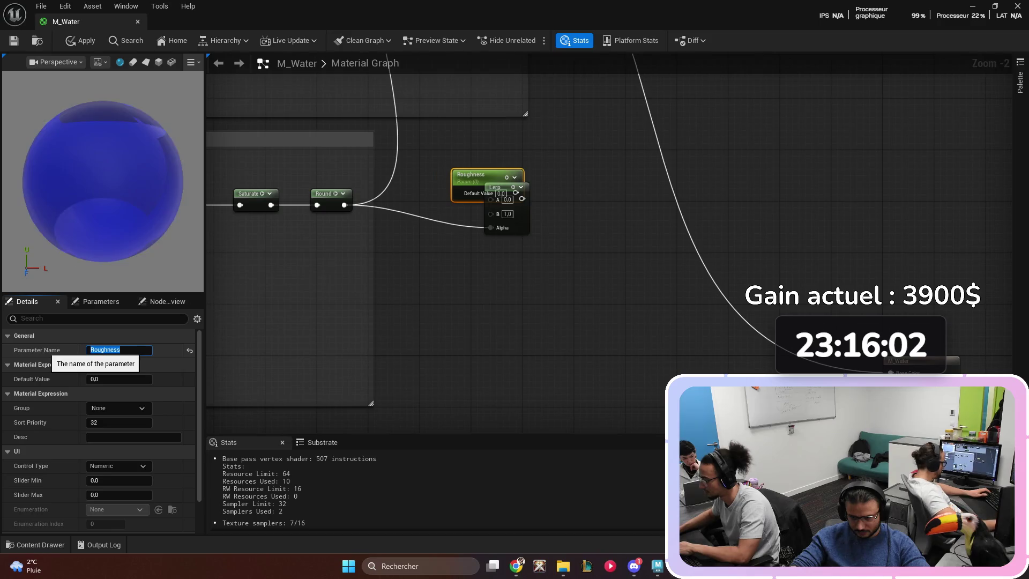
key("Return")
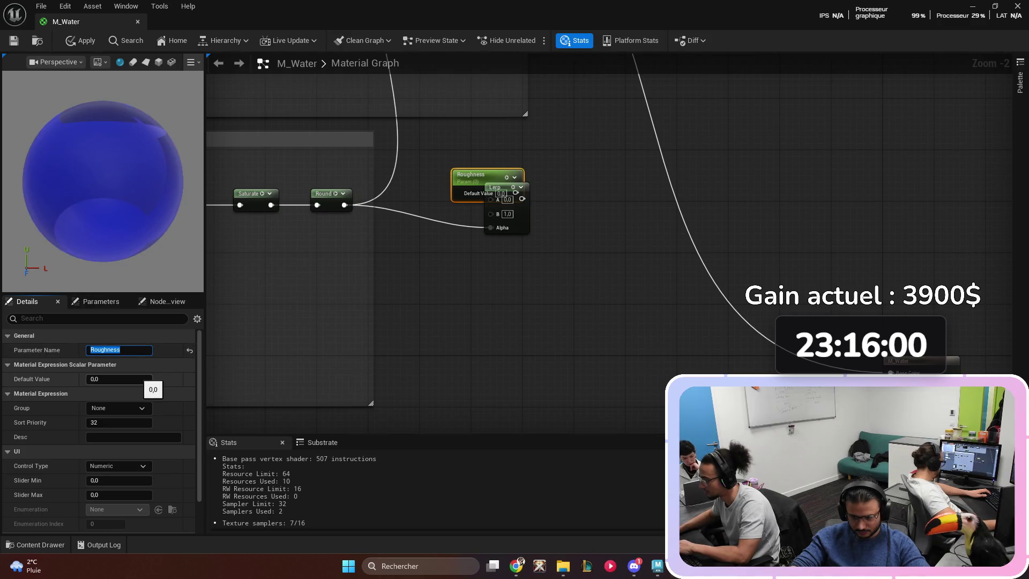
left_click(129, 379)
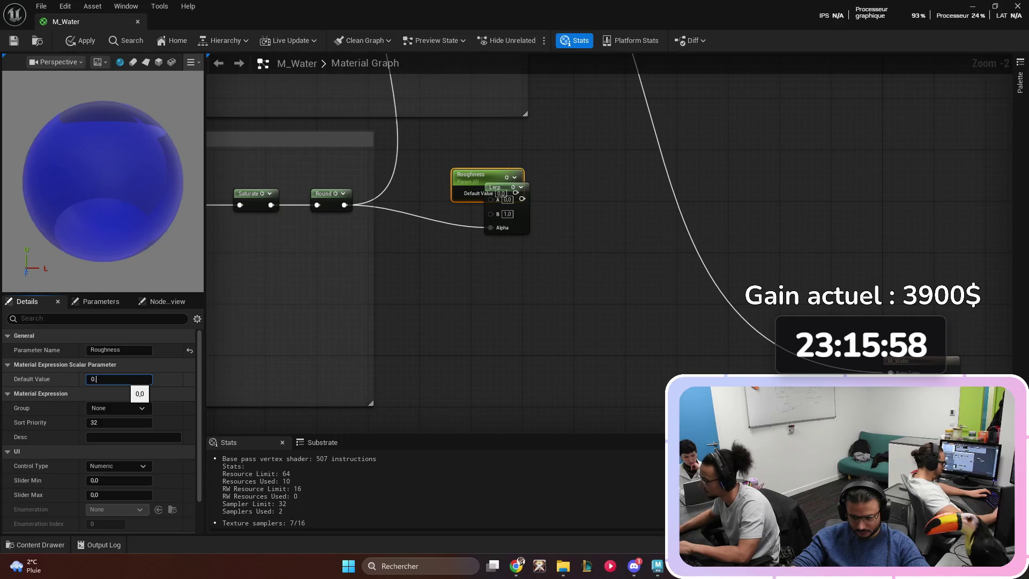
type("0,9")
key("Return")
mouse_move(496, 187)
left_mouse_down()
mouse_move(523, 184)
mouse_move(549, 161)
left_mouse_up()
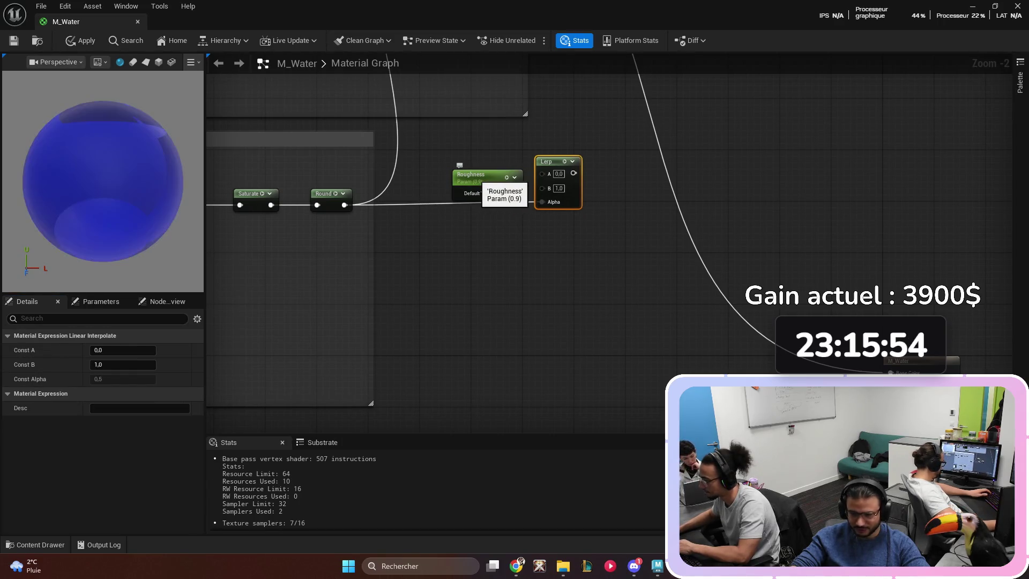
left_click_drag(472, 175, 446, 143)
- Add a Constant of 1 into the Lerp's B, with Roughness wired into A
left_click(453, 217)
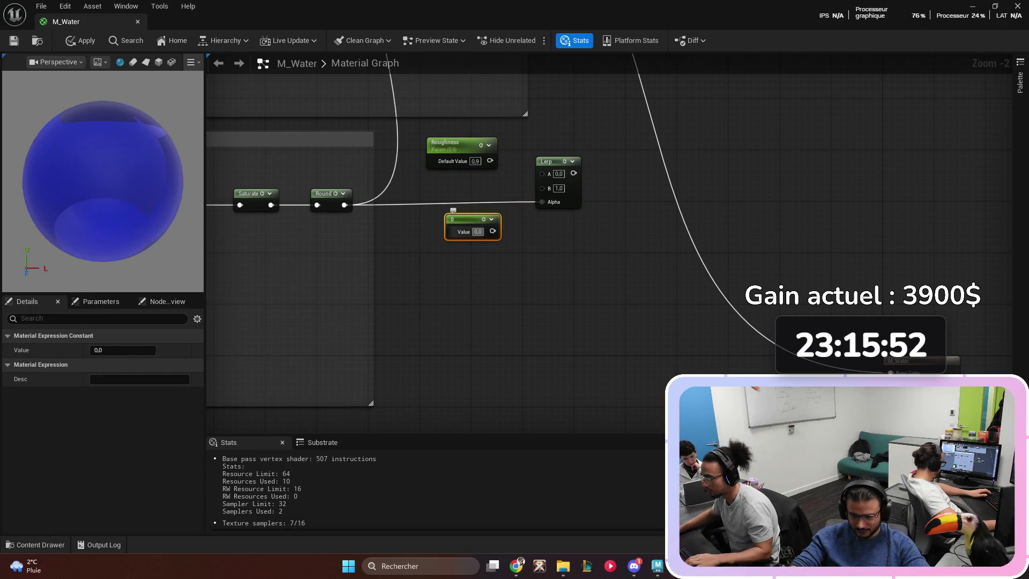
left_click_drag(493, 231, 542, 188)
left_click_drag(494, 236, 492, 231)
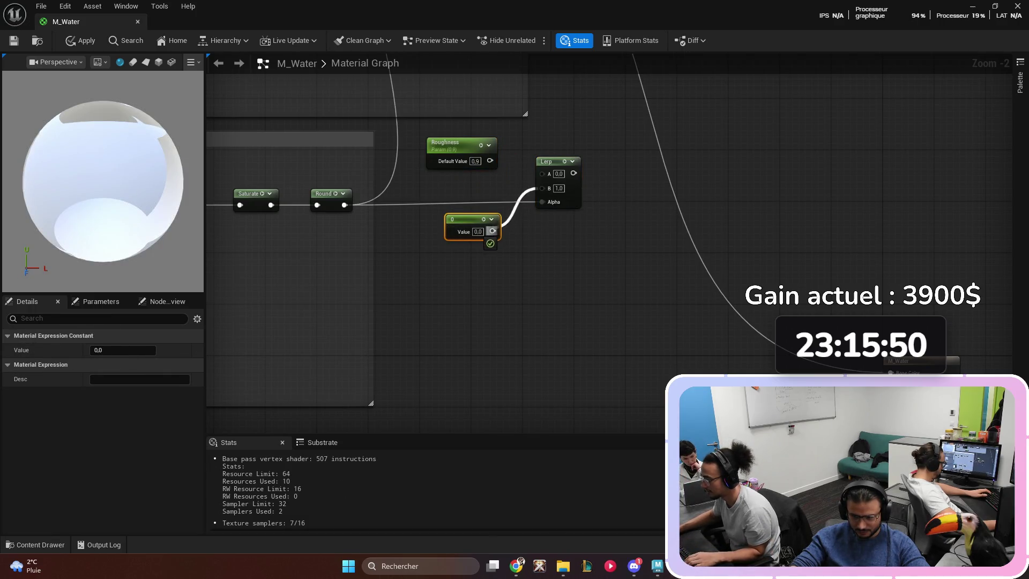
left_click_drag(489, 161, 542, 173)
type("1")
key("Return")
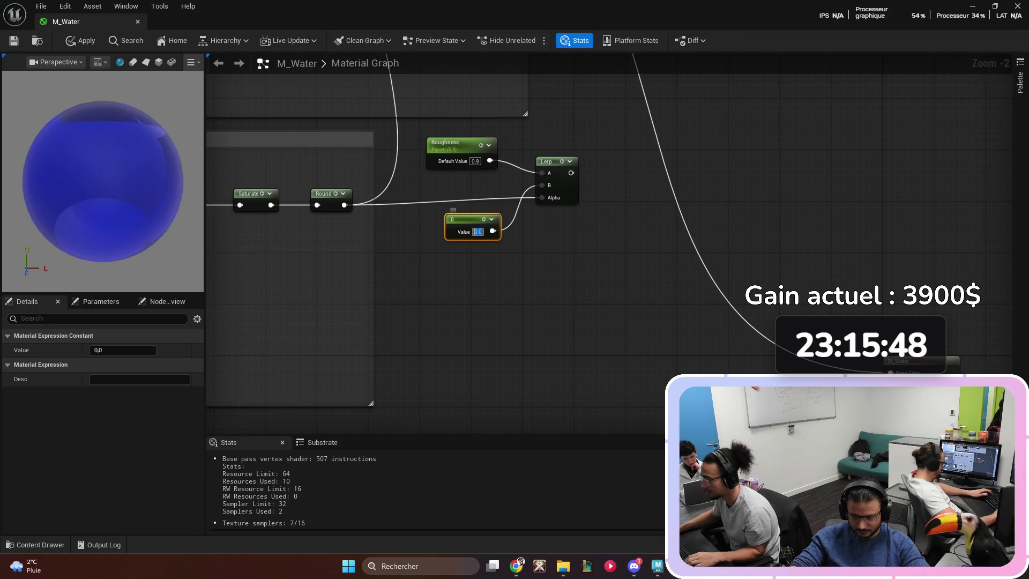
key("Escape")
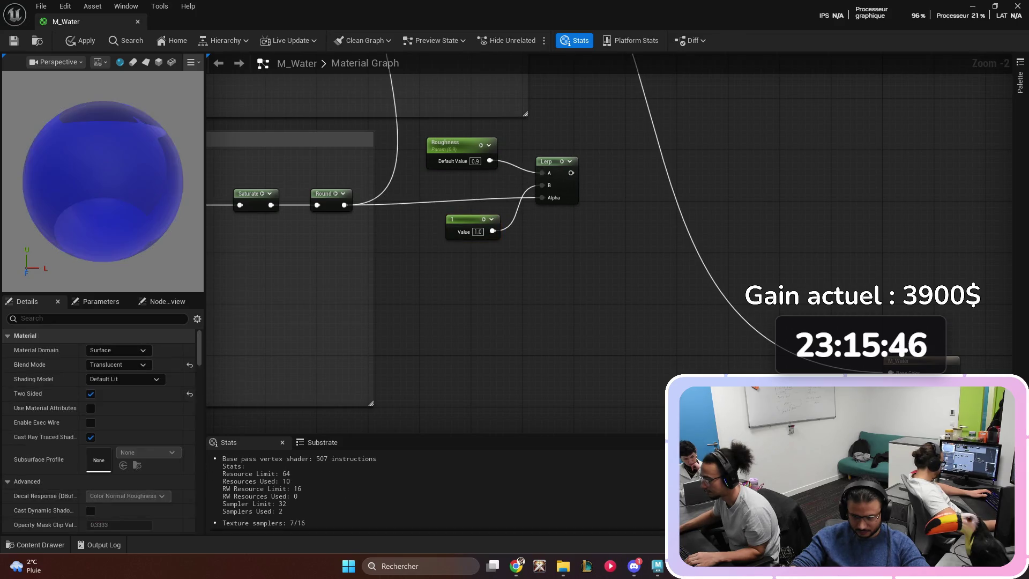
left_click_drag(466, 219, 452, 174)
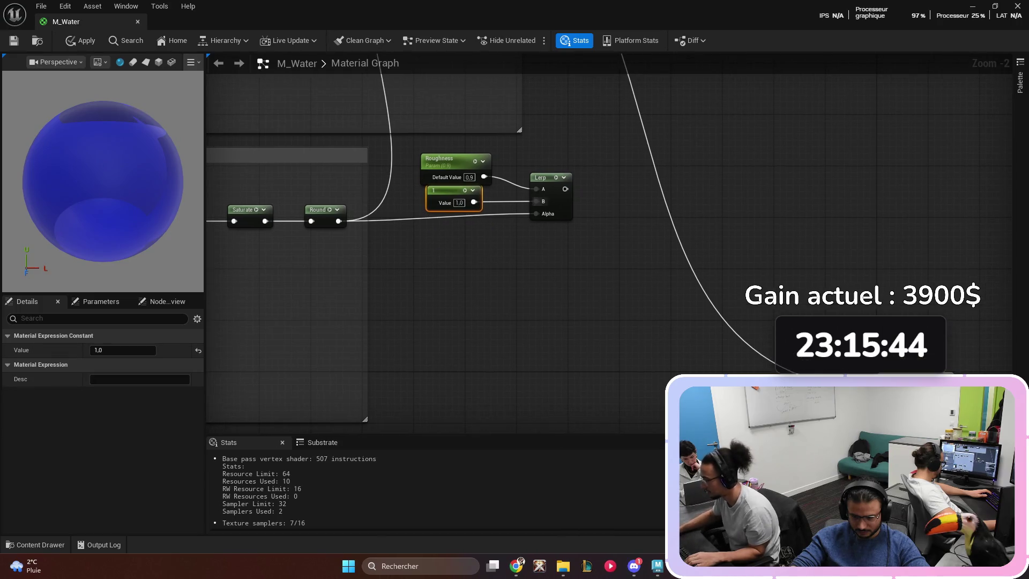
left_click_drag(541, 177, 528, 190)
key("Escape")
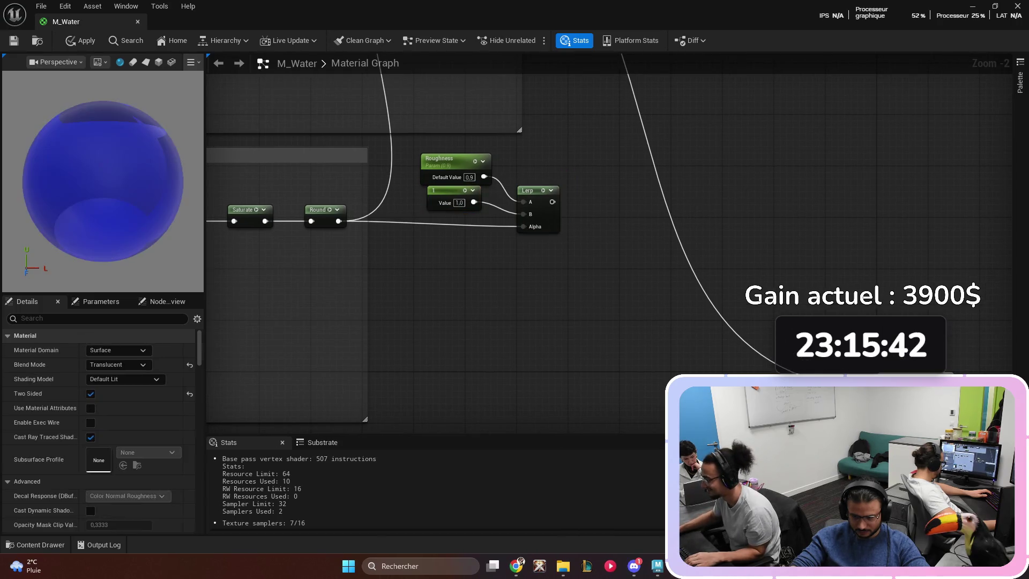
right_click(461, 284)
- Add a OneMinus (1-x) node and feed the Lerp output into it
type("1-x")
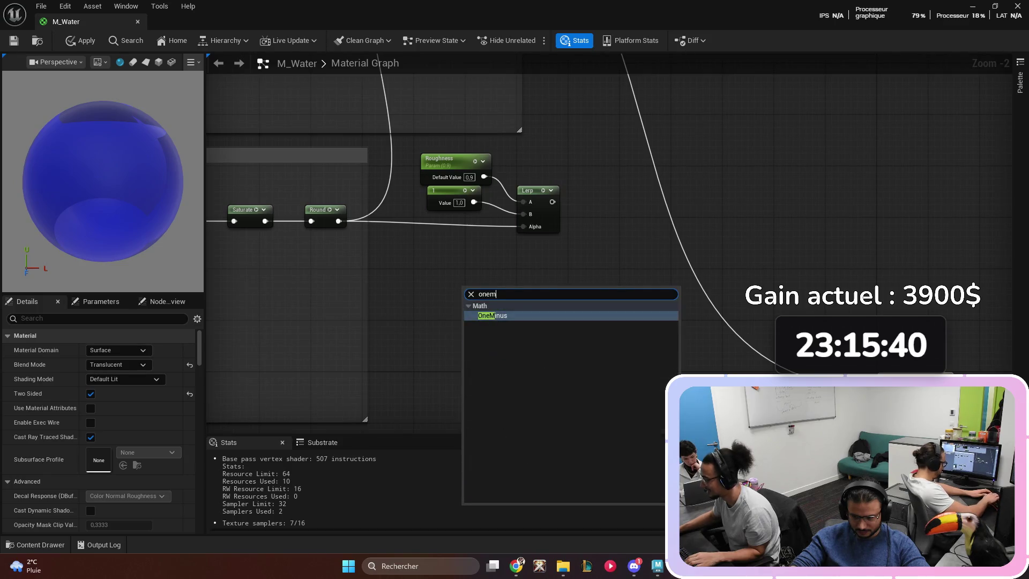
key("Return")
left_click_drag(471, 286, 599, 203)
mouse_move(552, 202)
left_mouse_down()
mouse_move(593, 214)
mouse_move(584, 184)
left_mouse_up()
- Connect the 1-x result to the M_Water Roughness input
mouse_move(589, 266)
left_mouse_down()
mouse_move(445, 287)
mouse_move(485, 214)
left_mouse_up()
mouse_move(728, 331)
left_mouse_down()
mouse_move(705, 117)
mouse_move(670, 89)
left_mouse_up()
left_click_drag(567, 151, 486, 209)
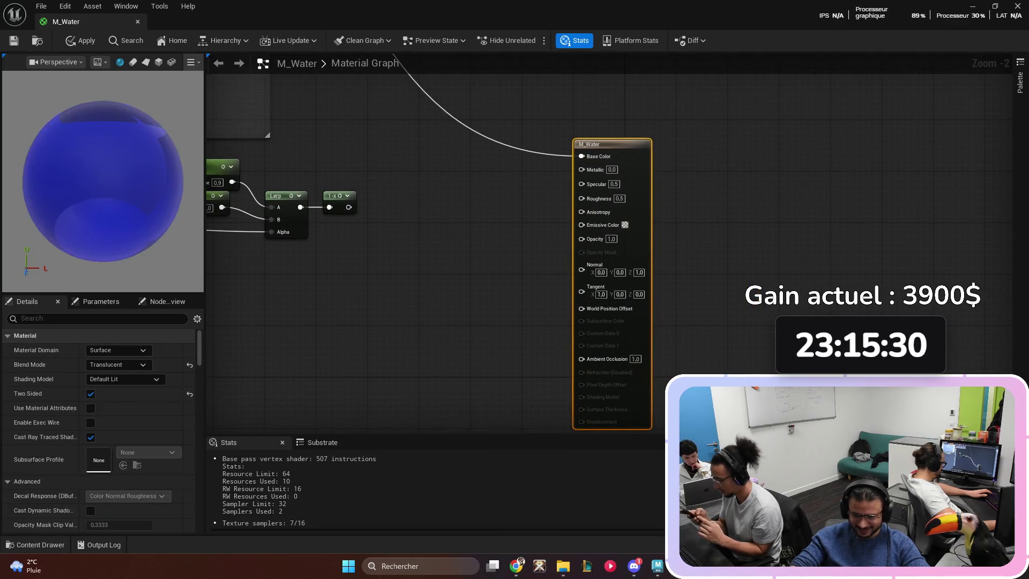
mouse_move(349, 207)
left_mouse_down()
mouse_move(572, 246)
mouse_move(600, 215)
mouse_move(589, 200)
mouse_move(611, 194)
mouse_move(582, 184)
left_mouse_up()
mouse_move(382, 216)
left_mouse_down()
mouse_move(368, 239)
mouse_move(546, 274)
left_mouse_up()
key("c")
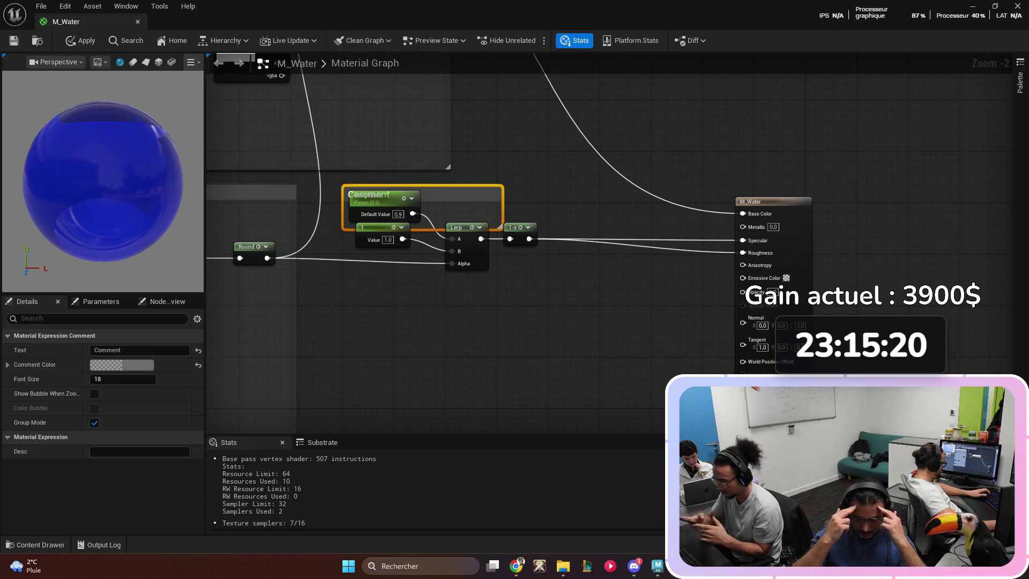
- Delete the stray comment and wrap the Roughness, 1, Lerp and 1-x nodes in a new one
left_click_drag(342, 189, 408, 217)
key("Delete")
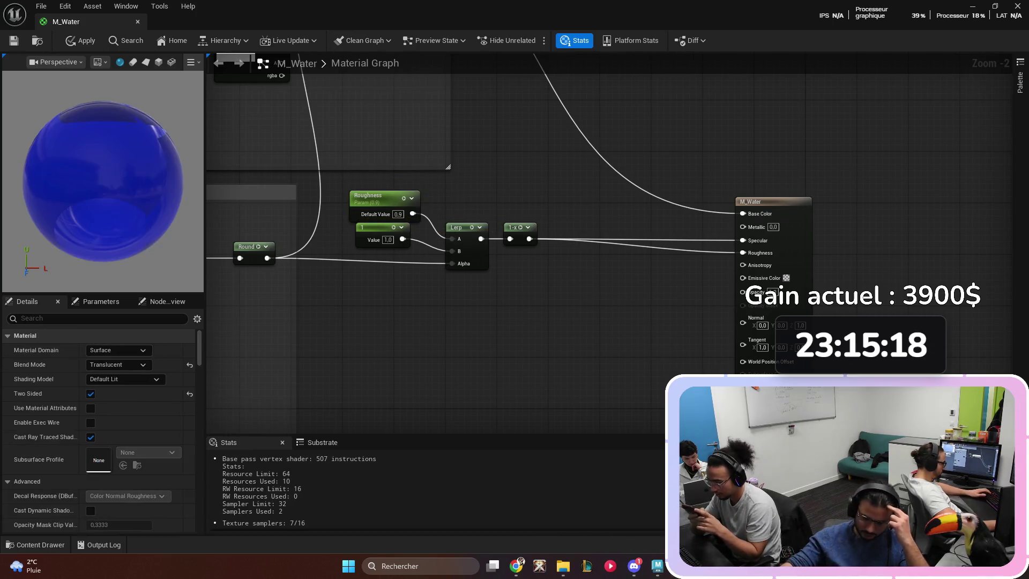
left_click_drag(355, 190, 513, 297)
left_click_drag(458, 228, 483, 253)
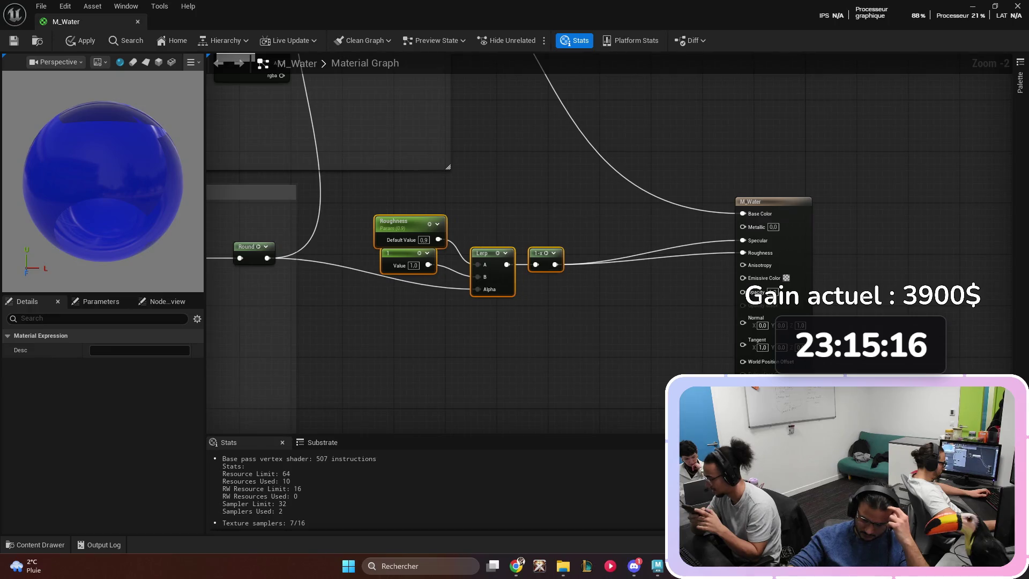
key("c")
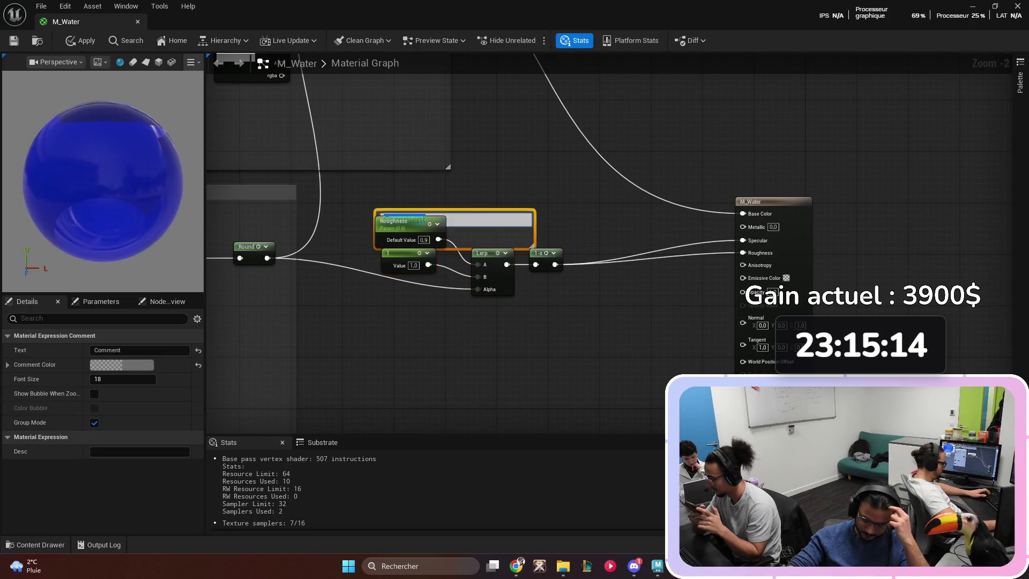
key("Return")
mouse_move(533, 247)
left_mouse_down()
mouse_move(597, 311)
mouse_move(580, 313)
left_mouse_up()
left_click_drag(407, 206, 408, 205)
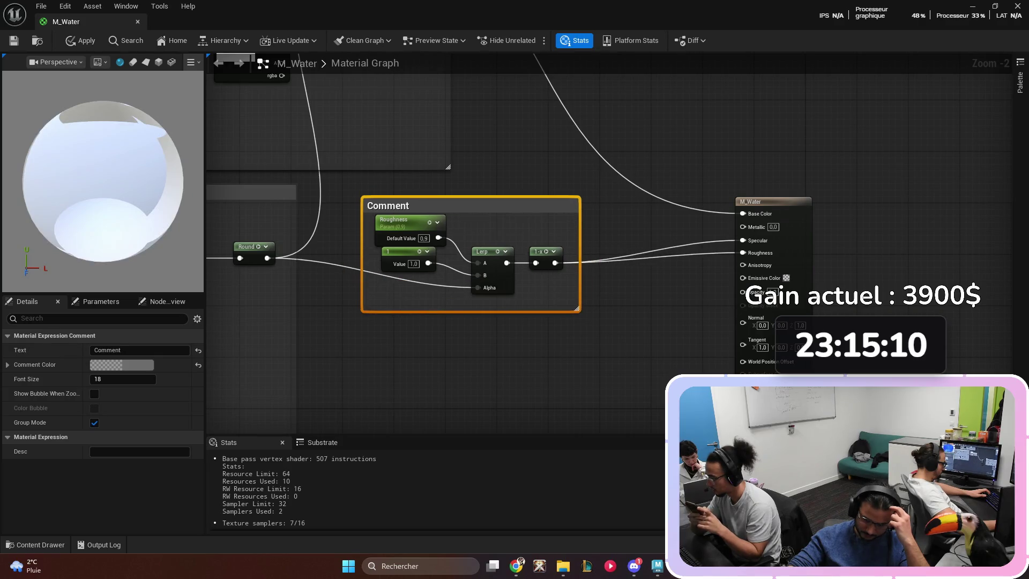
- Select the four roughness nodes and nudge them slightly down inside the comment
left_click(383, 218)
left_click(415, 258)
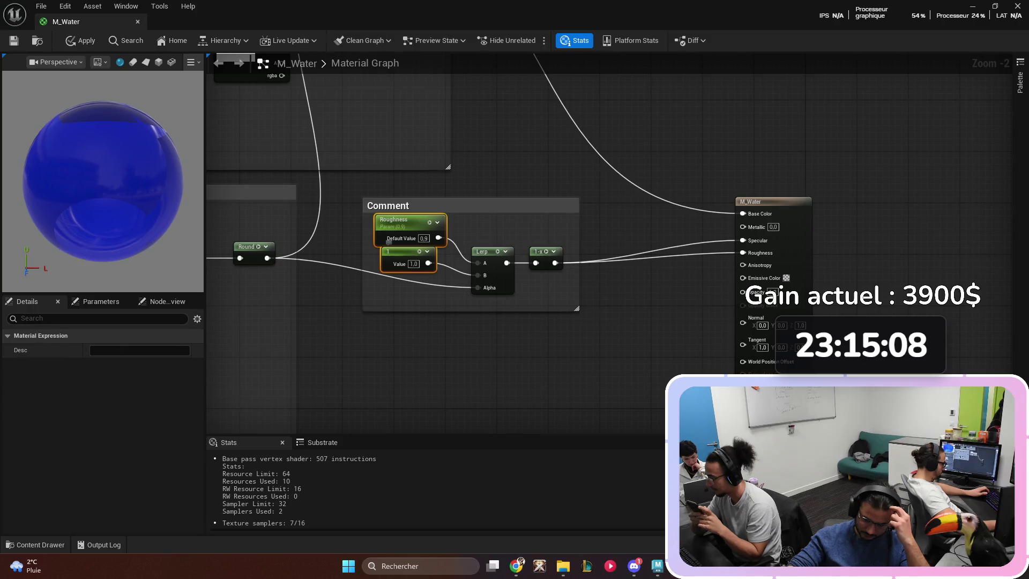
left_click(490, 270)
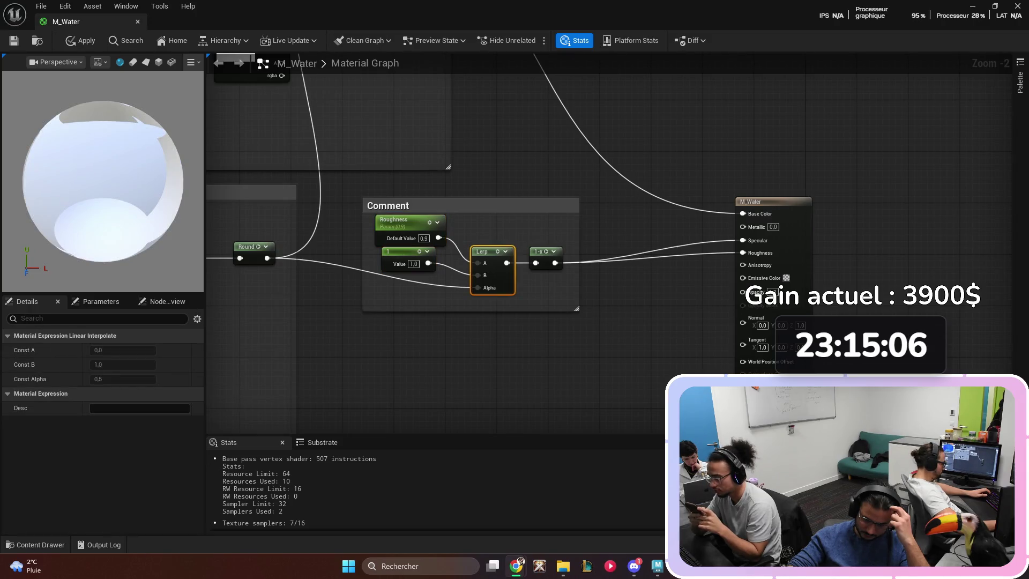
left_click(394, 220)
left_click(402, 251, "ctrl")
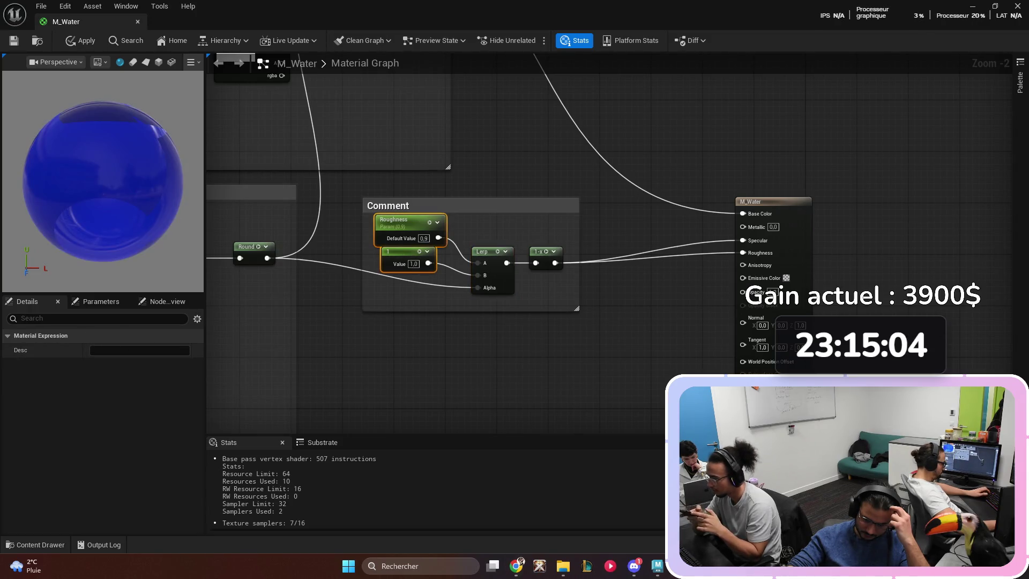
left_click(542, 252, "ctrl")
left_click(484, 251, "ctrl")
left_click_drag(485, 251, 491, 259)
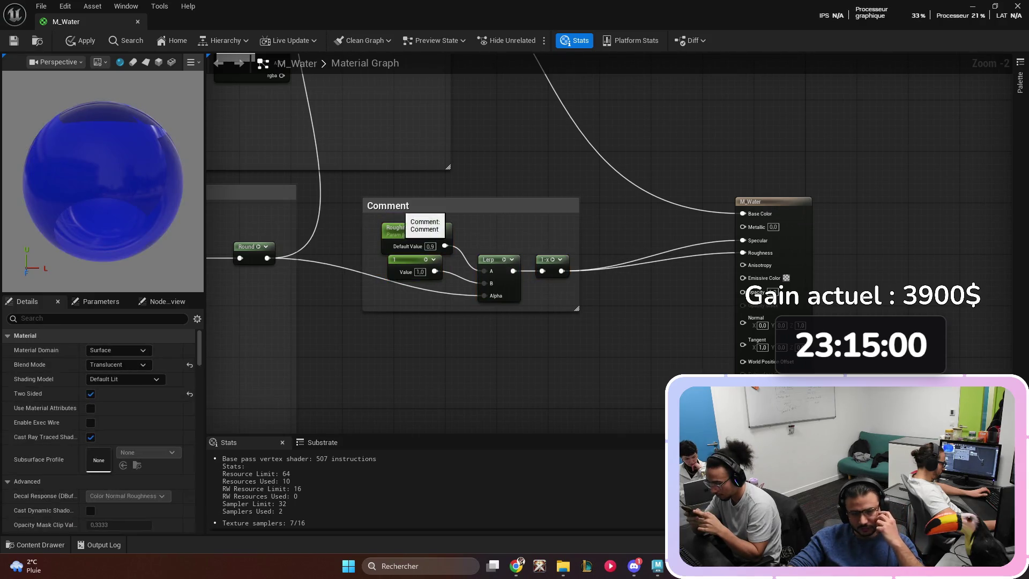
- Title the comment 'Roughness/Spec' and lower the 1 constant within it
left_click(139, 350)
type("Rop")
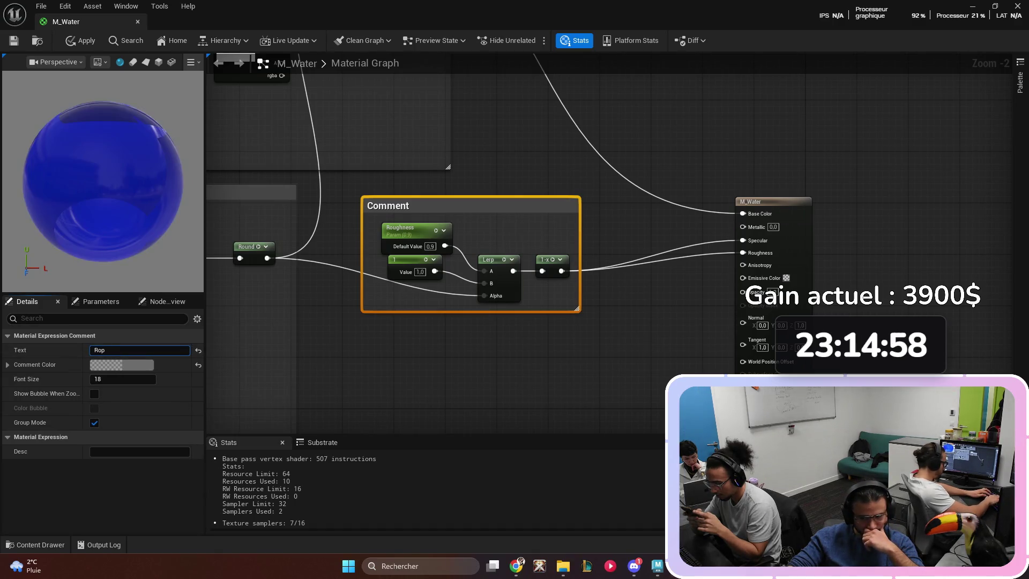
type("hne")
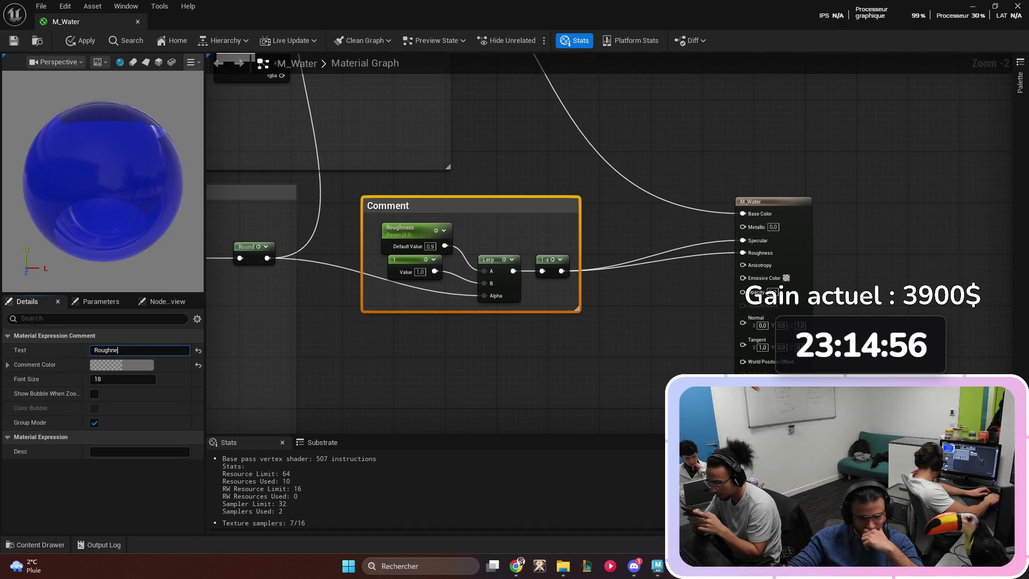
type("ss/Spec")
key("Return")
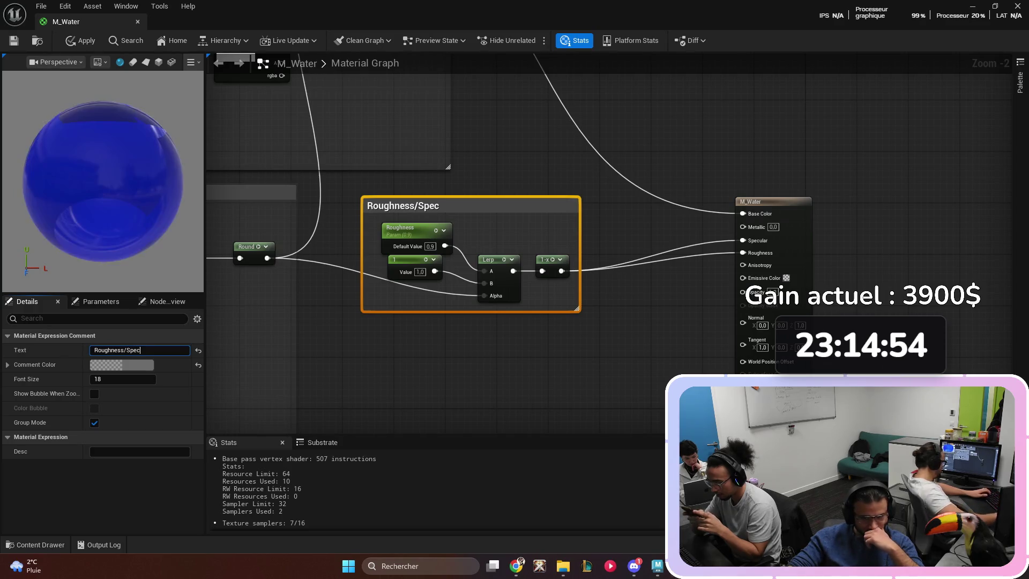
left_click_drag(407, 259, 407, 272)
key("Escape")
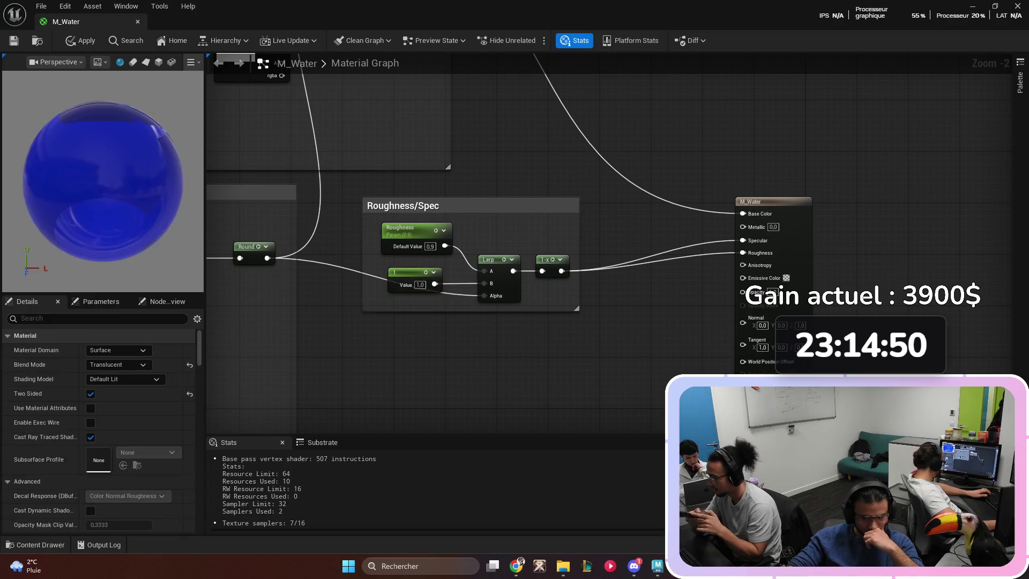
- Reframe the graph and move the M_Water output node down and right
left_click_drag(535, 348, 563, 329)
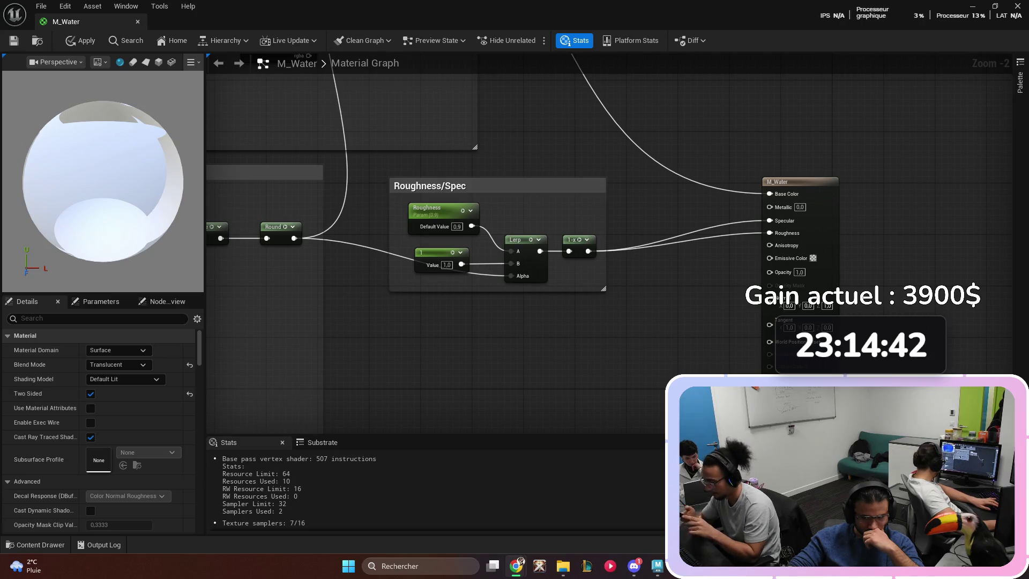
scroll(493, 329, "down", 2)
mouse_move(534, 329)
left_mouse_down()
mouse_move(491, 354)
mouse_move(588, 284)
mouse_move(503, 294)
mouse_move(429, 276)
left_mouse_up()
scroll(454, 291, "up", 1)
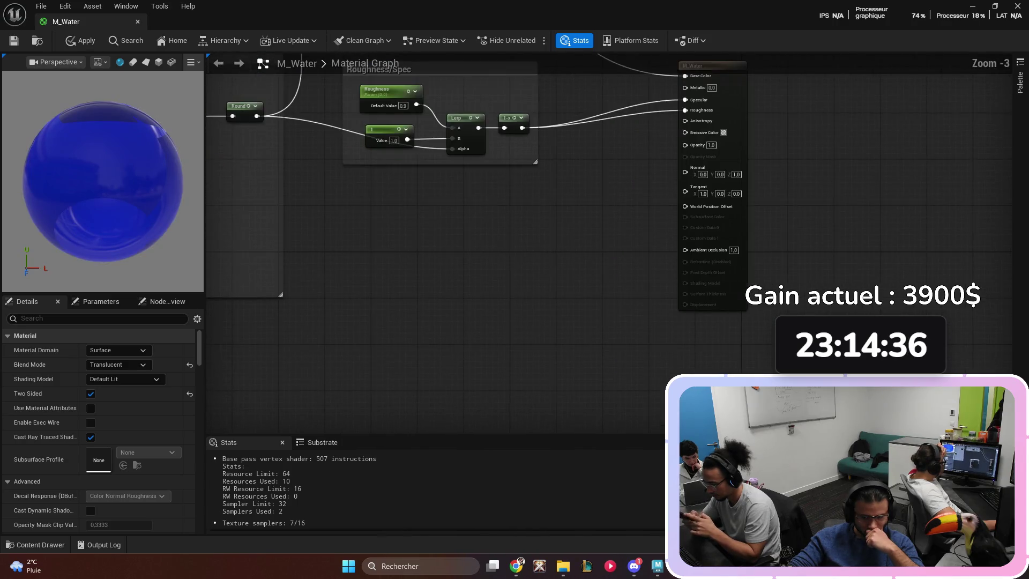
left_click_drag(696, 86, 782, 133)
- Add a TexCoord node below the Roughness/Spec group
right_click(378, 272)
type("tex")
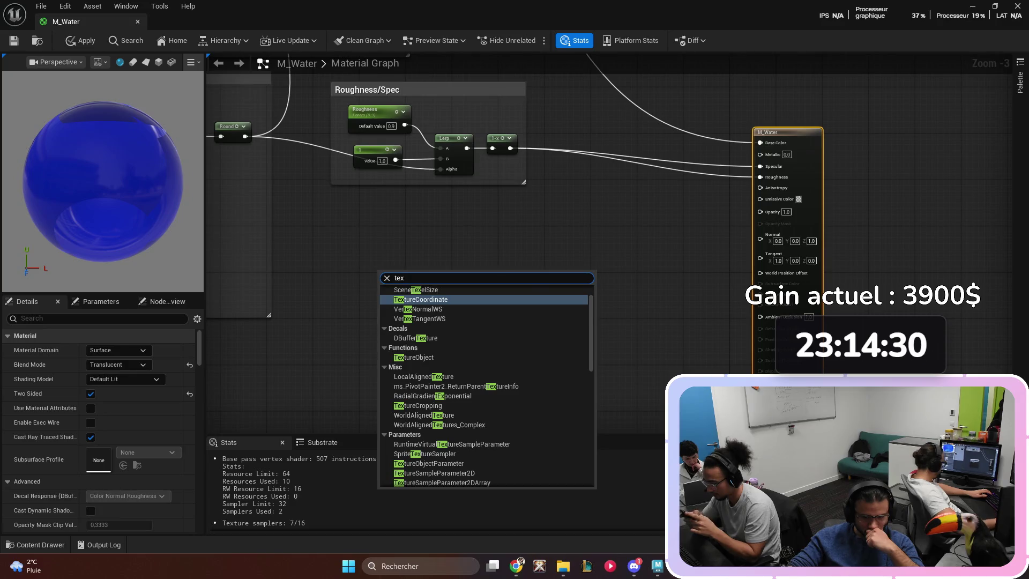
key("Return")
left_click_drag(391, 268, 356, 230)
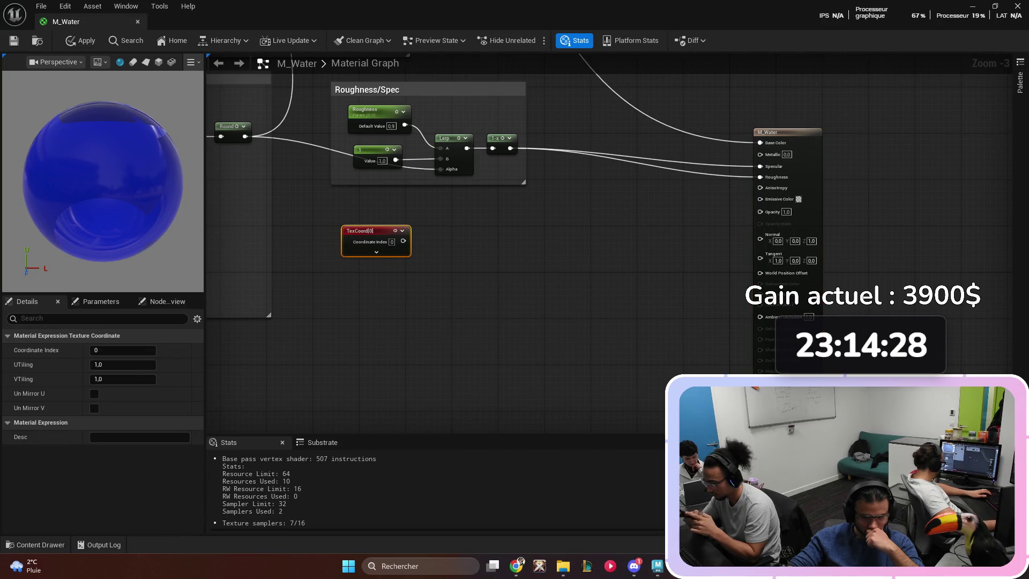
left_click(493, 252)
- Add a Divide node to the right of TexCoord
right_click(493, 252)
key("Escape")
left_click(493, 252)
left_click_drag(485, 251, 464, 231)
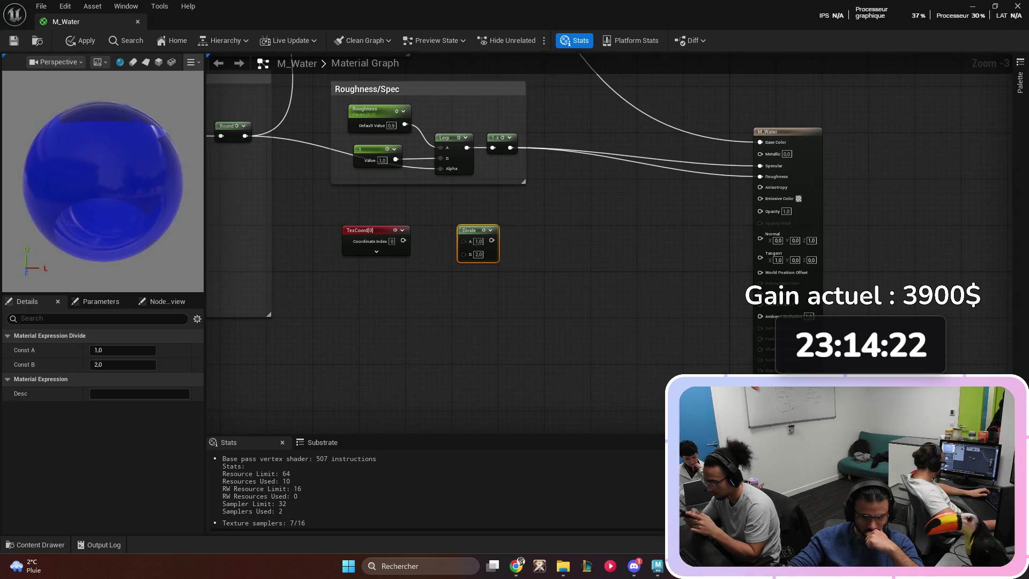
left_click(514, 300)
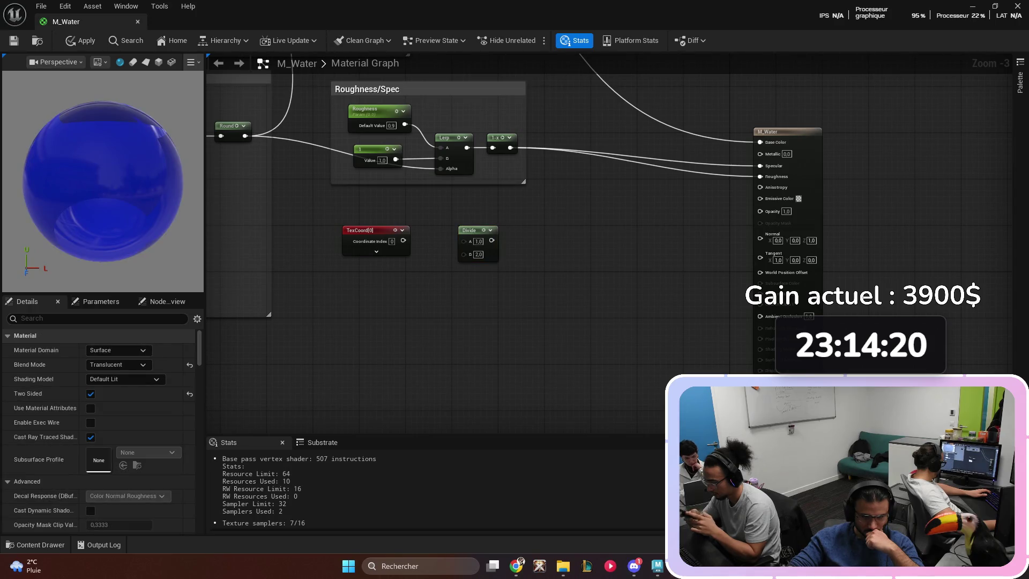
- Try Constant, Panner and Constant2Vector nodes below TexCoord, deleting each again
left_click(362, 310)
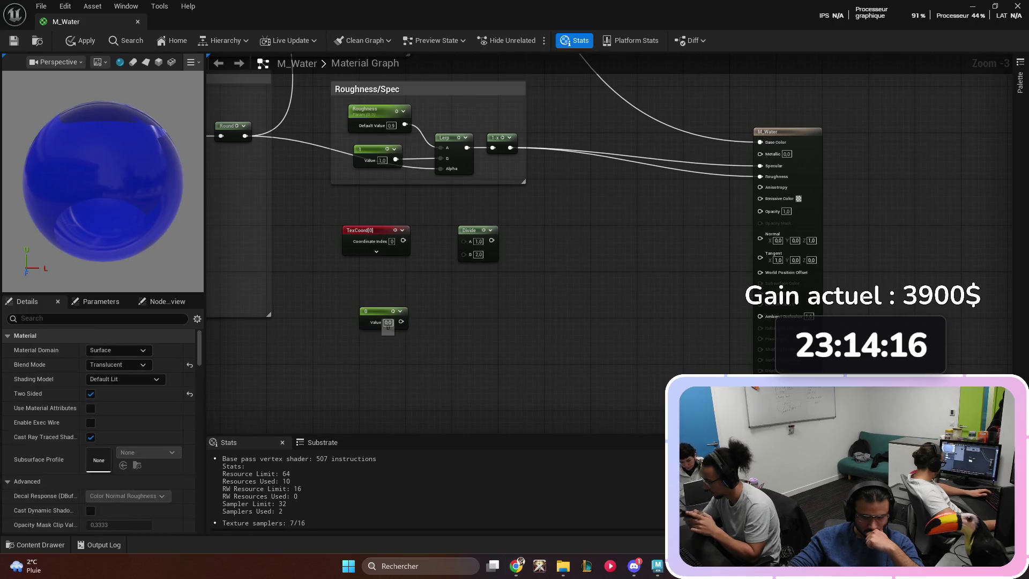
key("Delete")
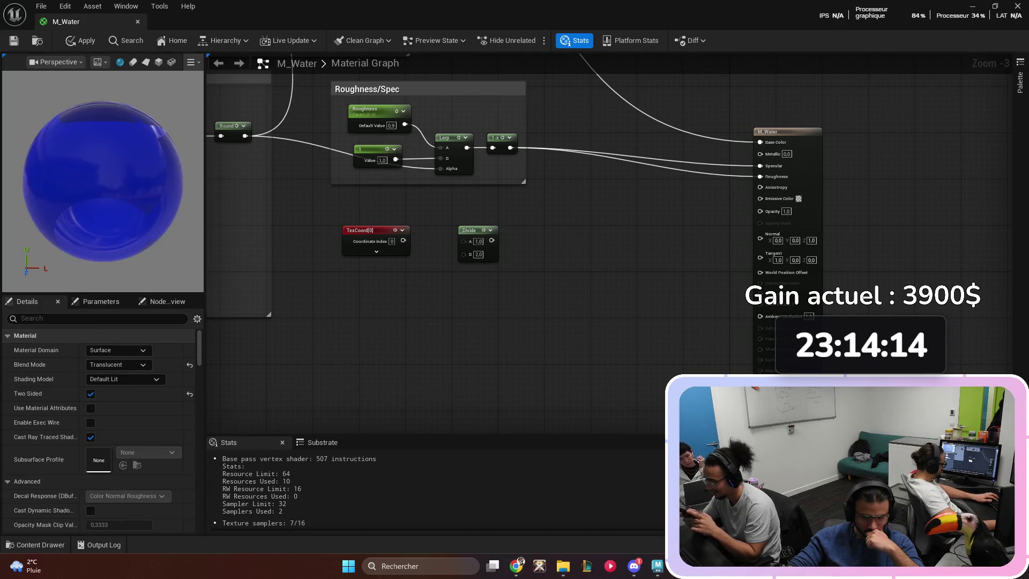
left_click(360, 308)
key("Delete")
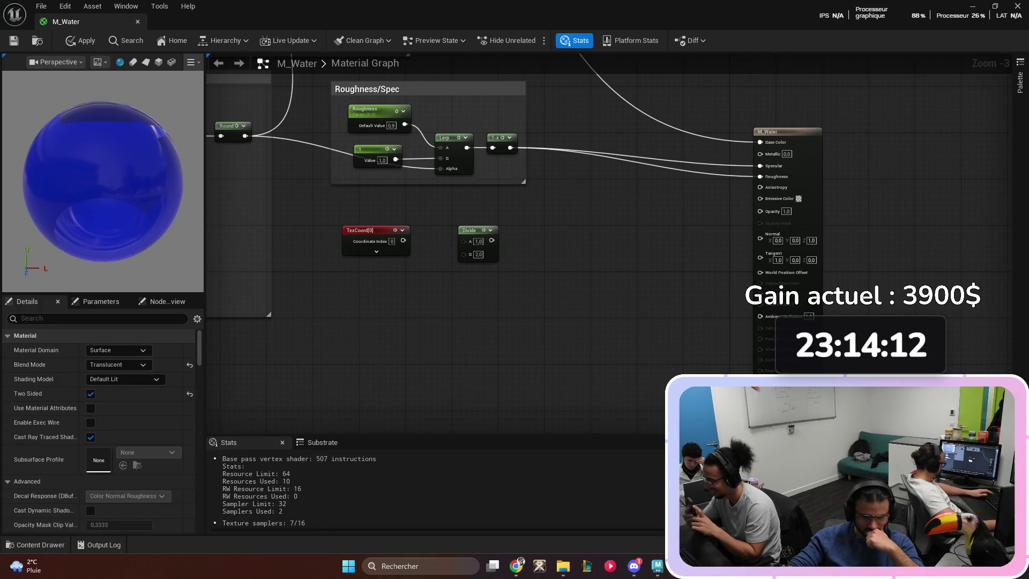
key("ctrl+z")
key("Delete")
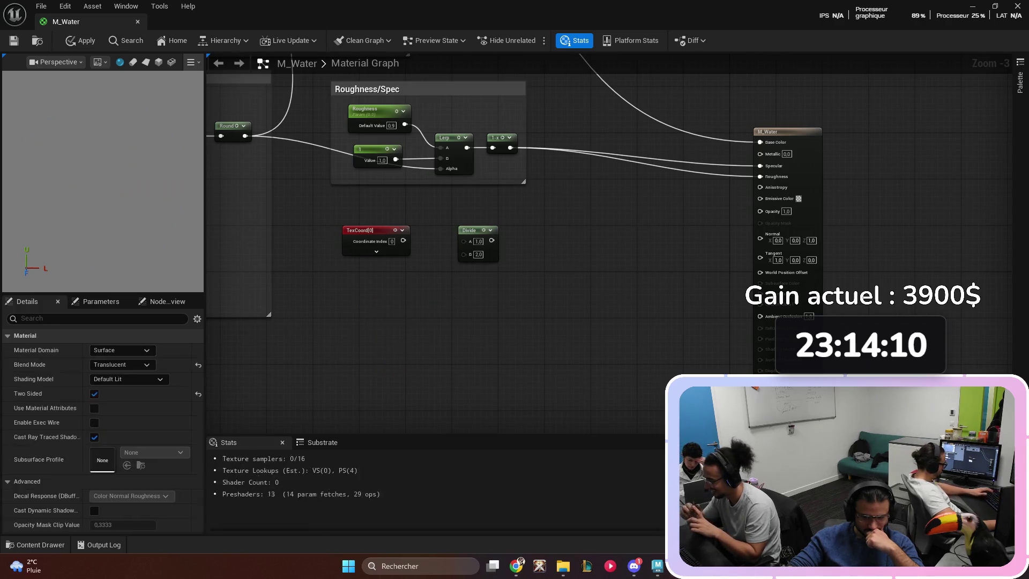
left_click(377, 303)
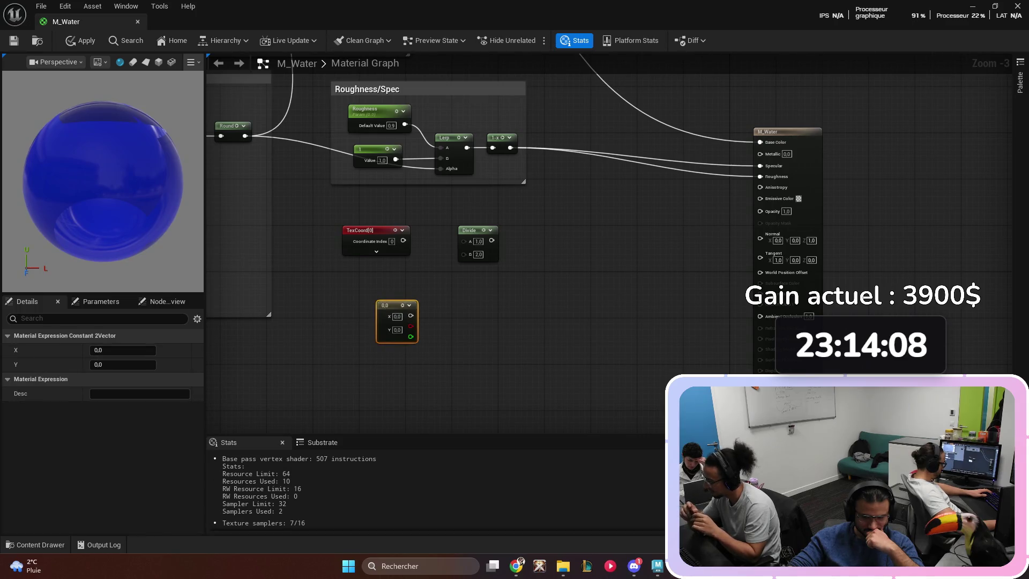
key("Delete")
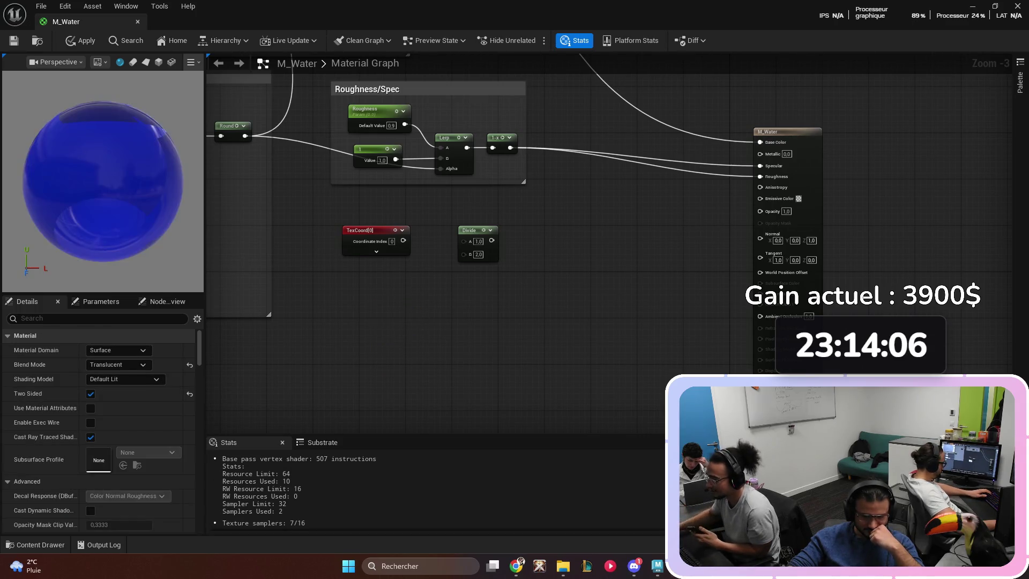
mouse_move(244, 275)
left_mouse_down()
mouse_move(651, 337)
mouse_move(713, 309)
mouse_move(609, 296)
mouse_move(671, 298)
mouse_move(593, 275)
mouse_move(432, 319)
mouse_move(574, 268)
mouse_move(345, 188)
mouse_move(573, 266)
mouse_move(501, 276)
mouse_move(403, 220)
left_mouse_up()
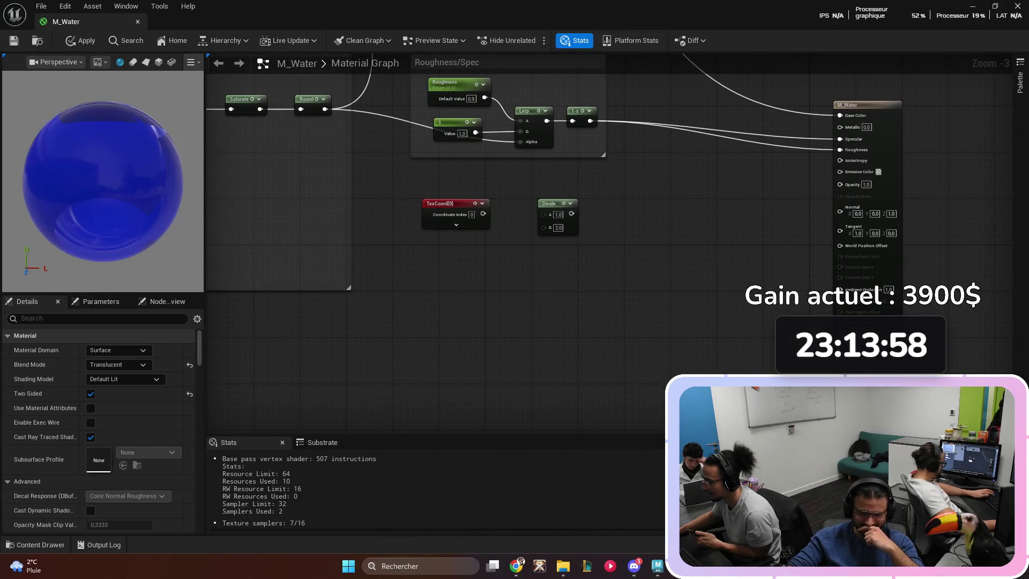
- Add a scalar parameter node, discarding the stray pasted and three-component constant nodes
key("ctrl+v")
key("Delete")
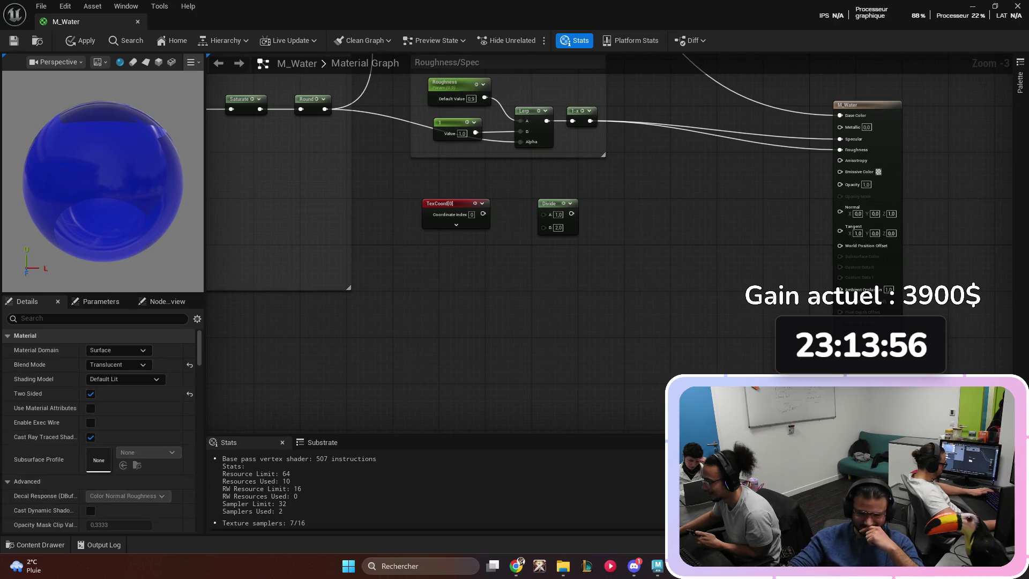
left_click(447, 271)
left_click(378, 358)
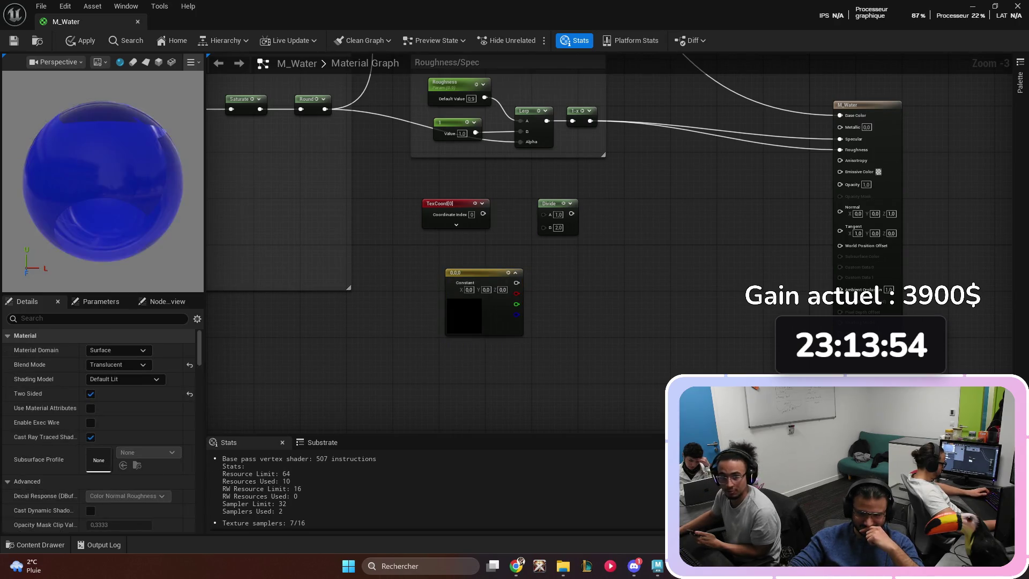
left_click(471, 274)
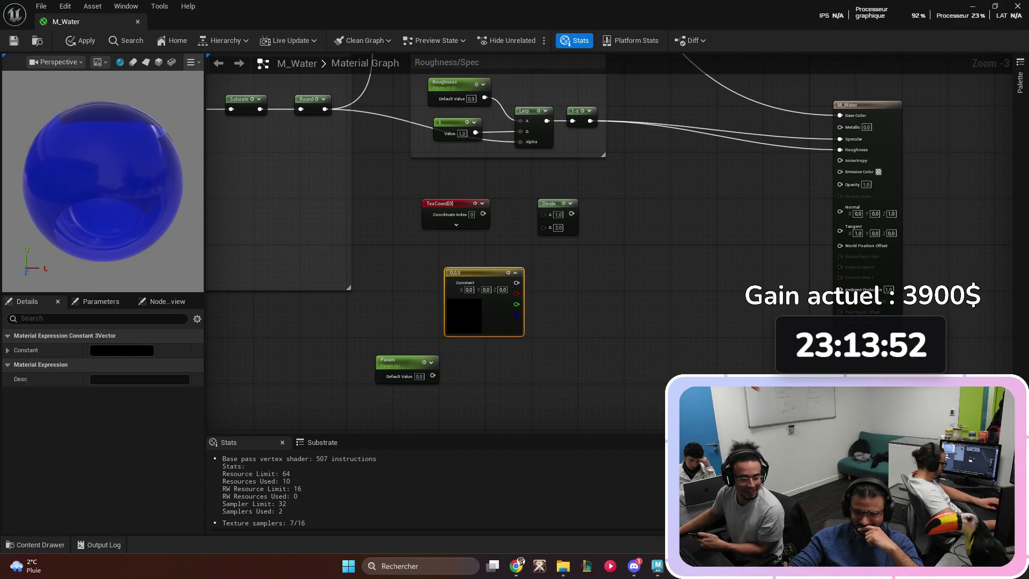
key("Delete")
- Move the parameter below TexCoord and name it 'NormalMaskScale'
mouse_move(397, 360)
left_mouse_down()
mouse_move(431, 325)
mouse_move(457, 273)
left_mouse_up()
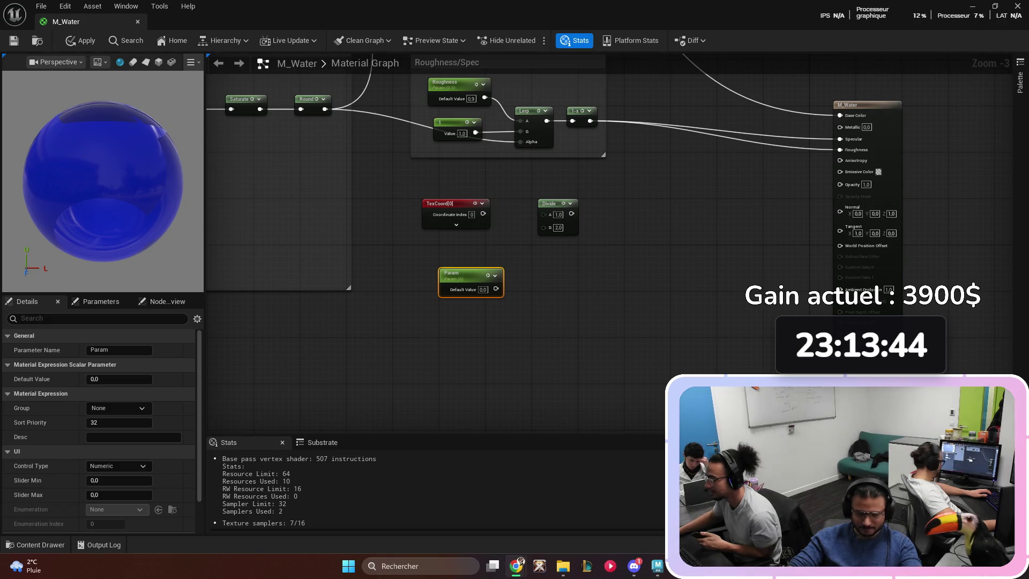
left_click(119, 349)
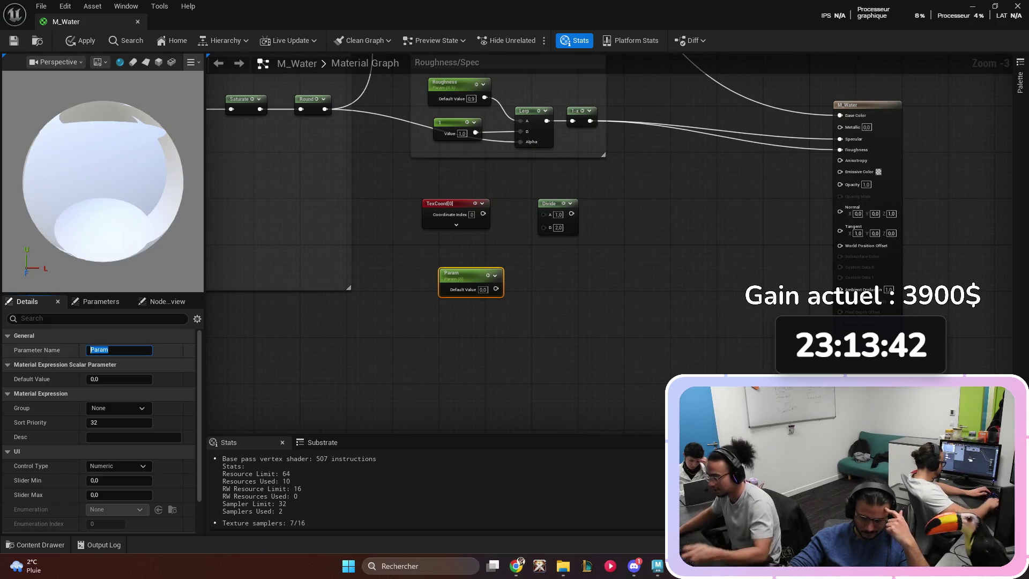
type("NormalMa")
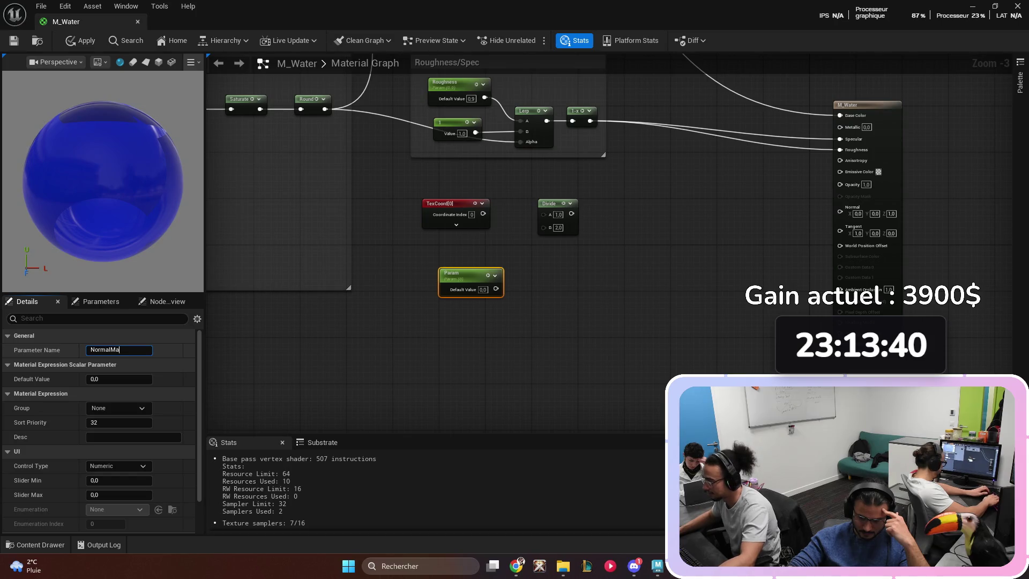
type("skS")
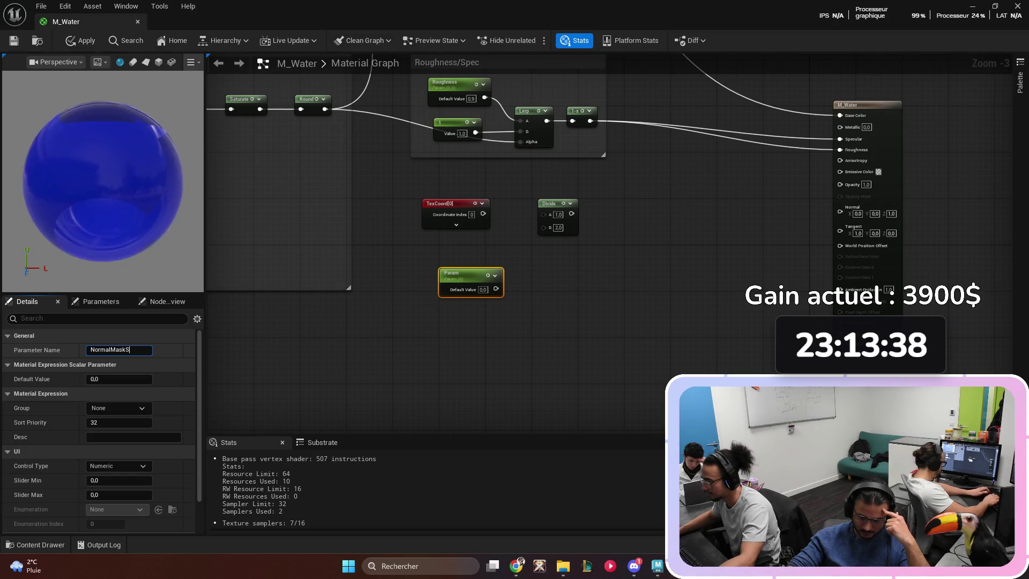
type("cale")
key("Return")
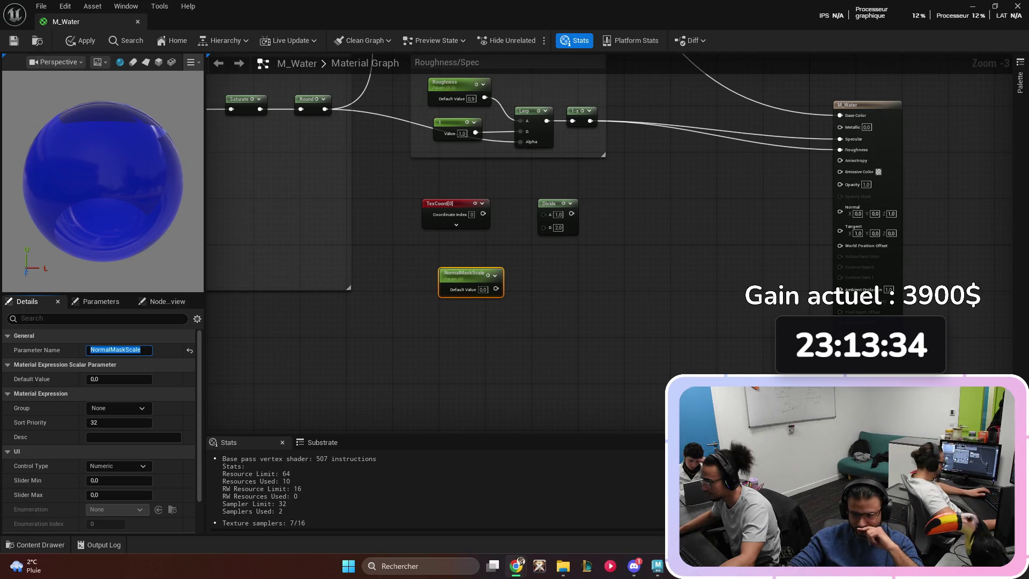
left_click_drag(457, 228, 517, 228)
left_click_drag(470, 304, 517, 238)
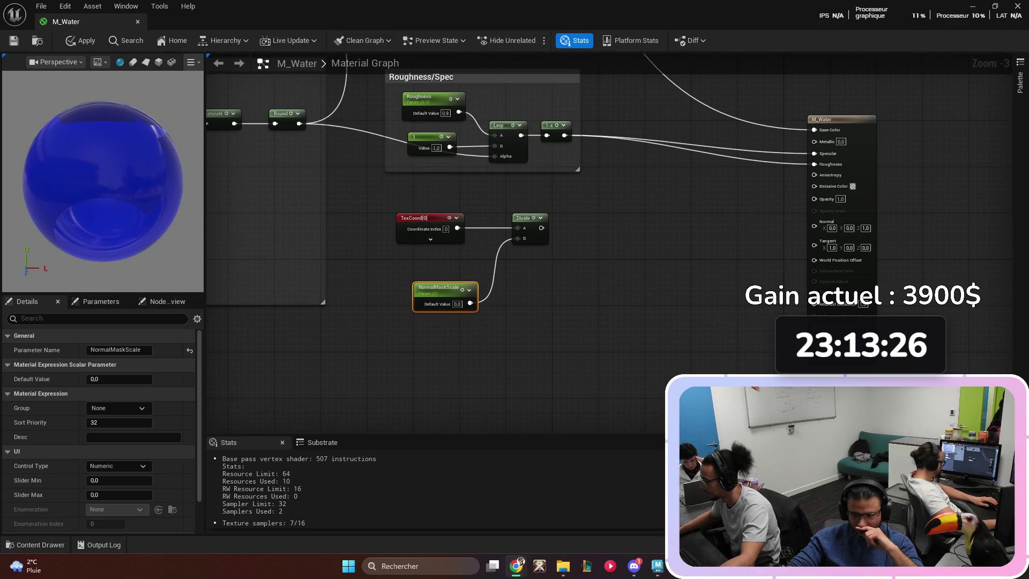
left_click(423, 225)
mouse_move(437, 289)
left_mouse_down()
mouse_move(414, 260)
mouse_move(421, 255)
left_mouse_up()
mouse_move(575, 303)
left_mouse_down()
mouse_move(538, 226)
mouse_move(510, 253)
left_mouse_up()
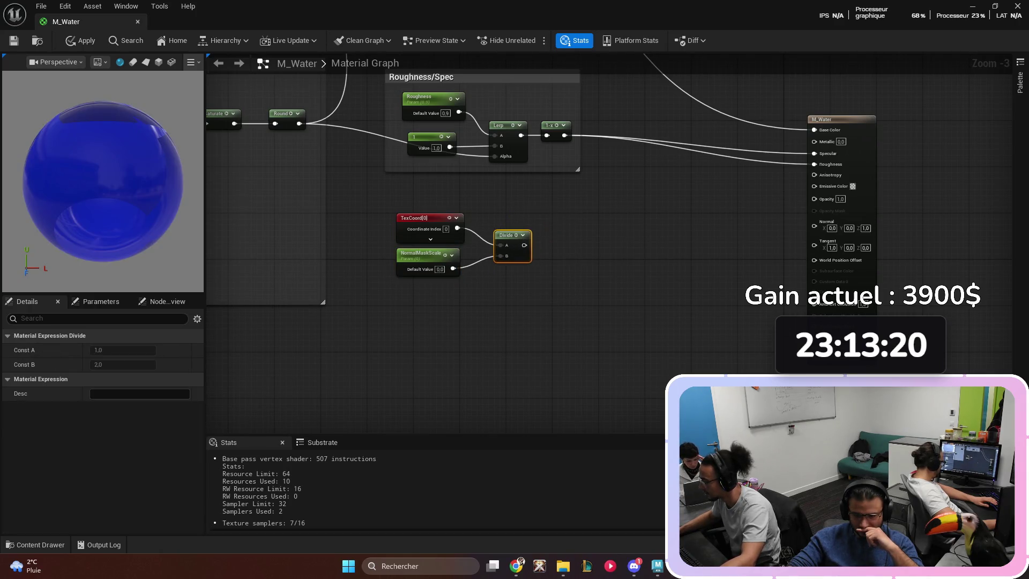
left_click(478, 333)
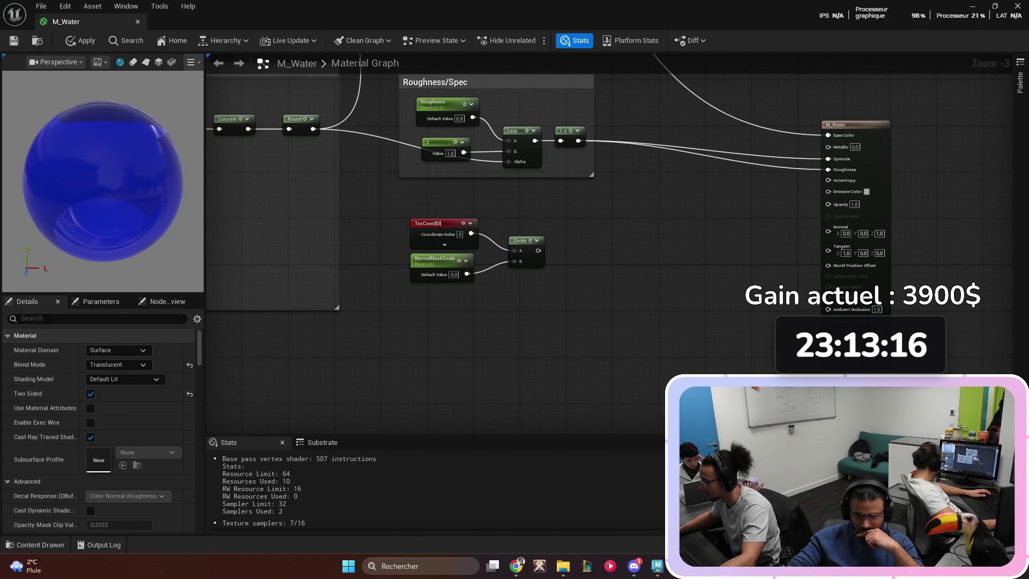
left_click_drag(453, 332, 430, 338)
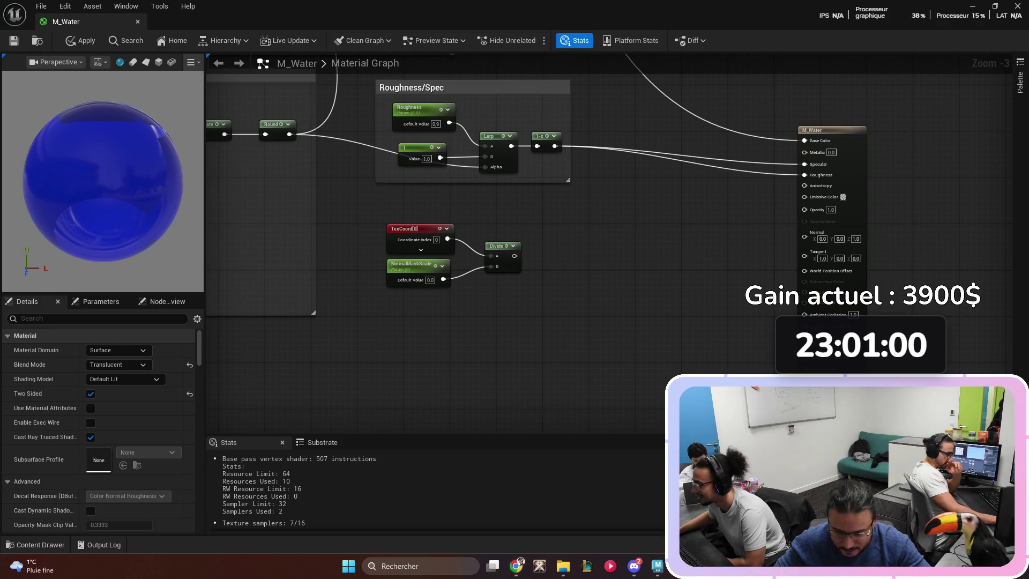
- Search the system app launcher for 'adobe crea', then dismiss it
key("super")
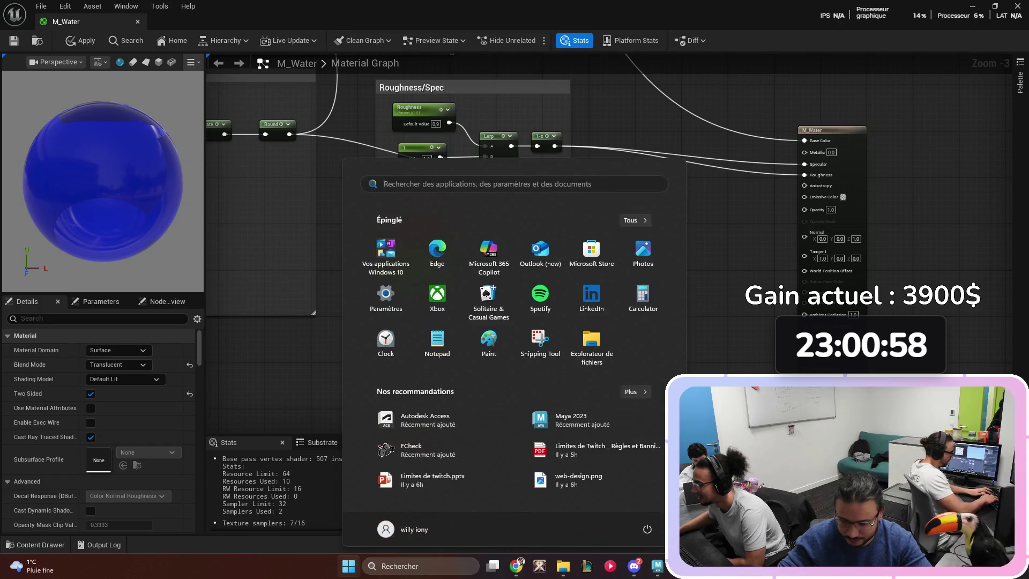
type("adobe crea")
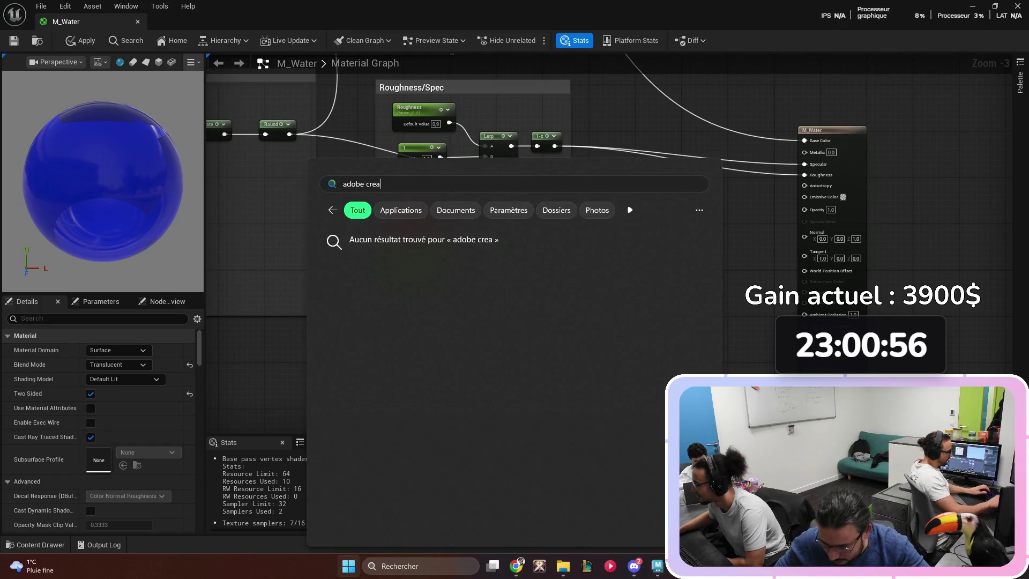
key("BackSpace")
key("BackSpace")
key("BackSpace")
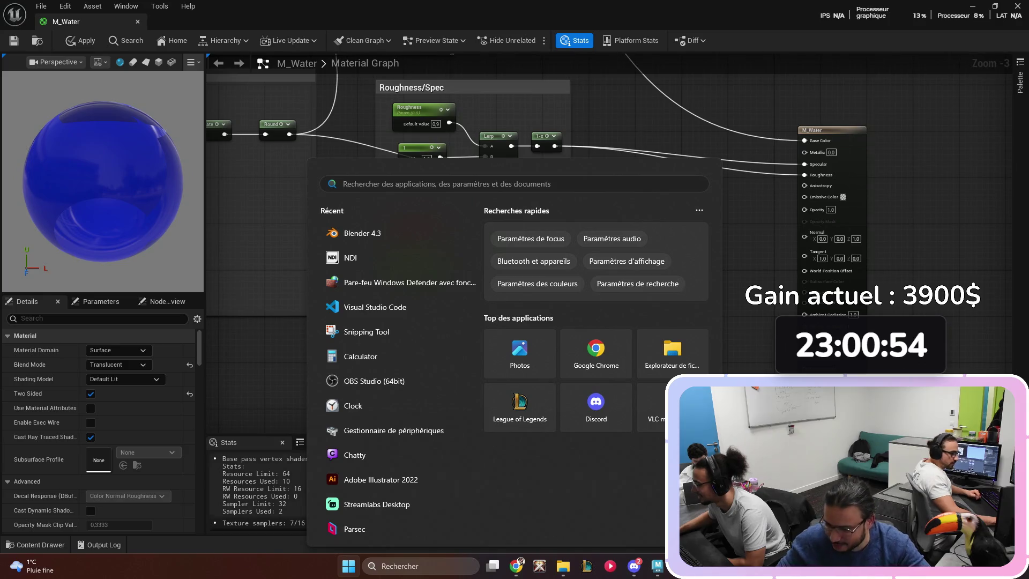
key("Escape")
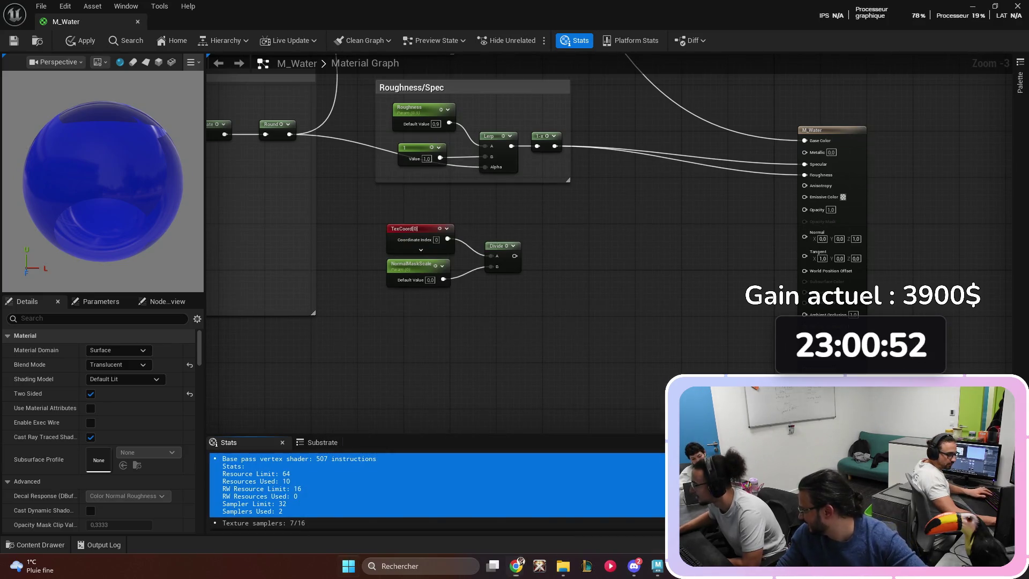
key("super")
key("Escape")
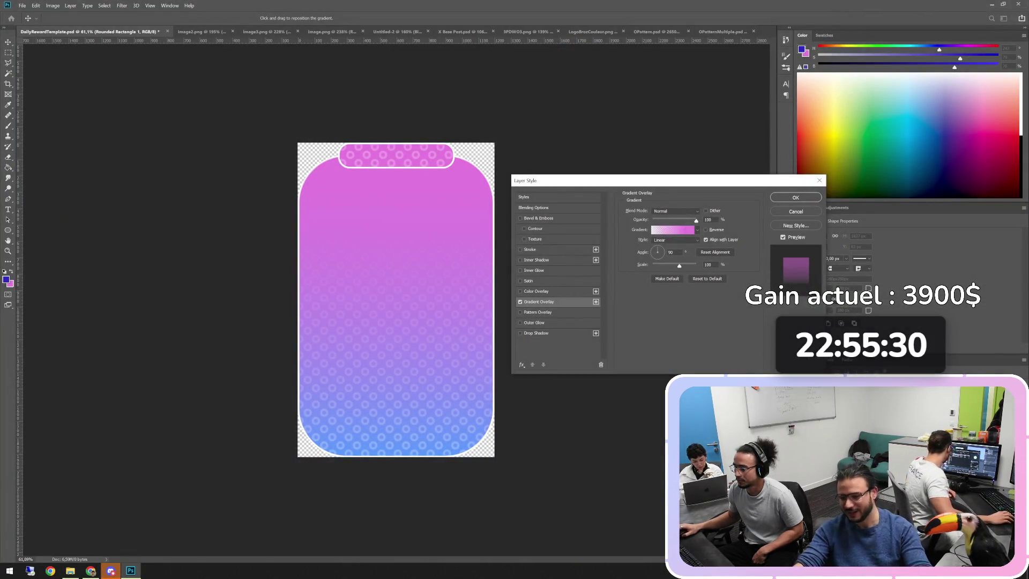
- Move the layer style settings, trial a -39° gradient angle and cancel, then view the meadow image
mouse_move(721, 185)
left_mouse_down()
mouse_move(359, 263)
mouse_move(765, 192)
left_mouse_up()
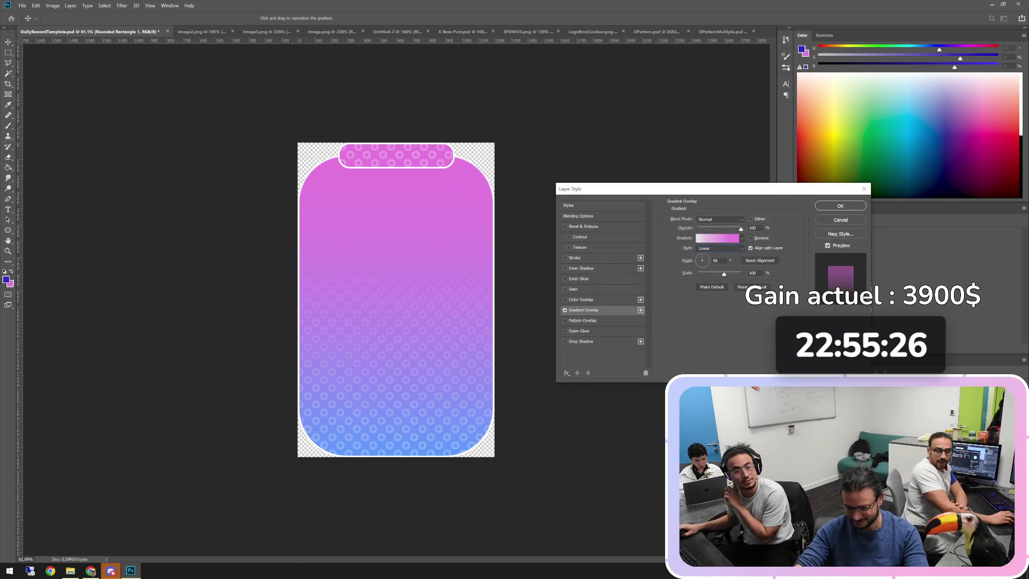
left_click(706, 264)
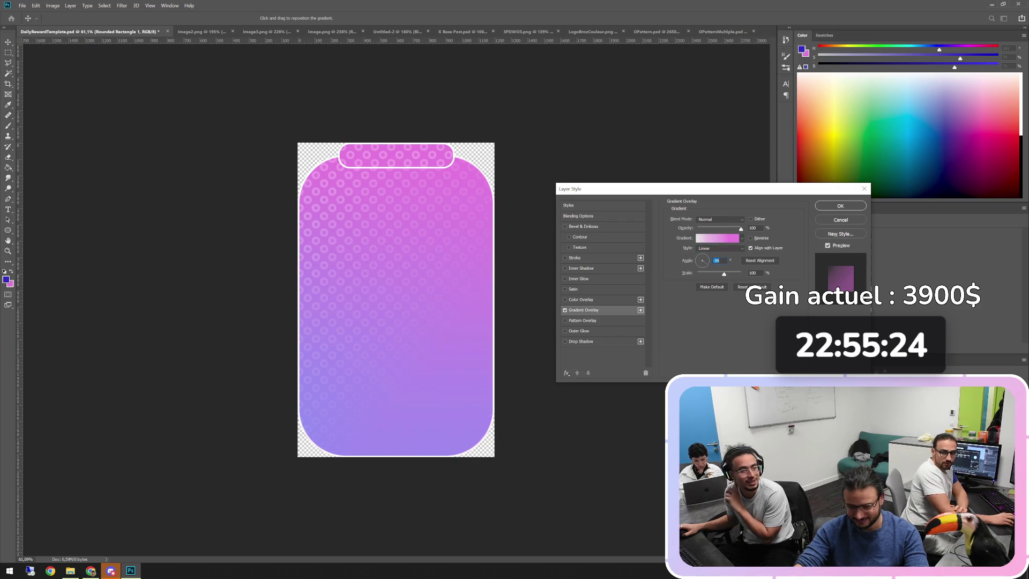
left_click(840, 219)
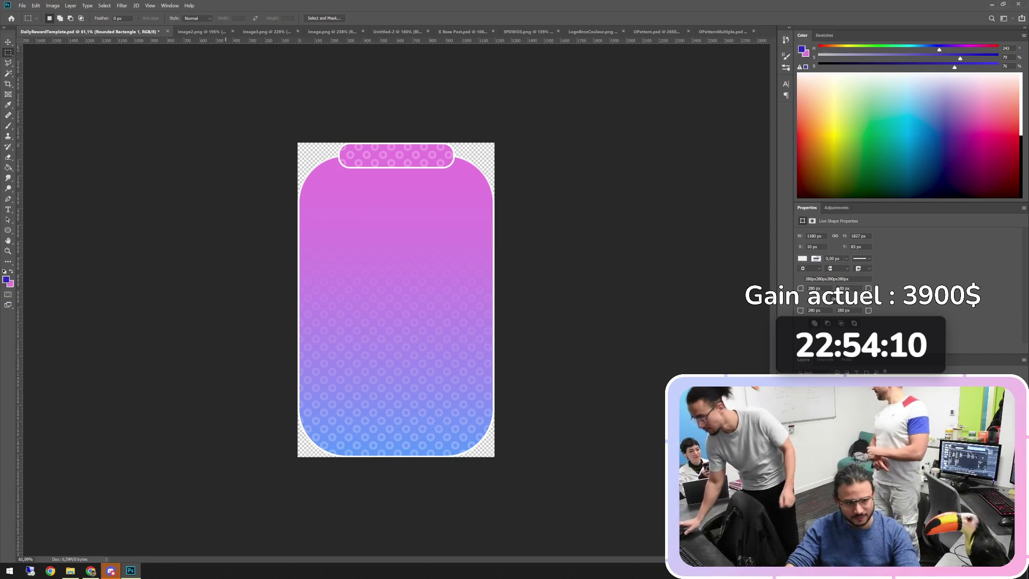
left_click(267, 32)
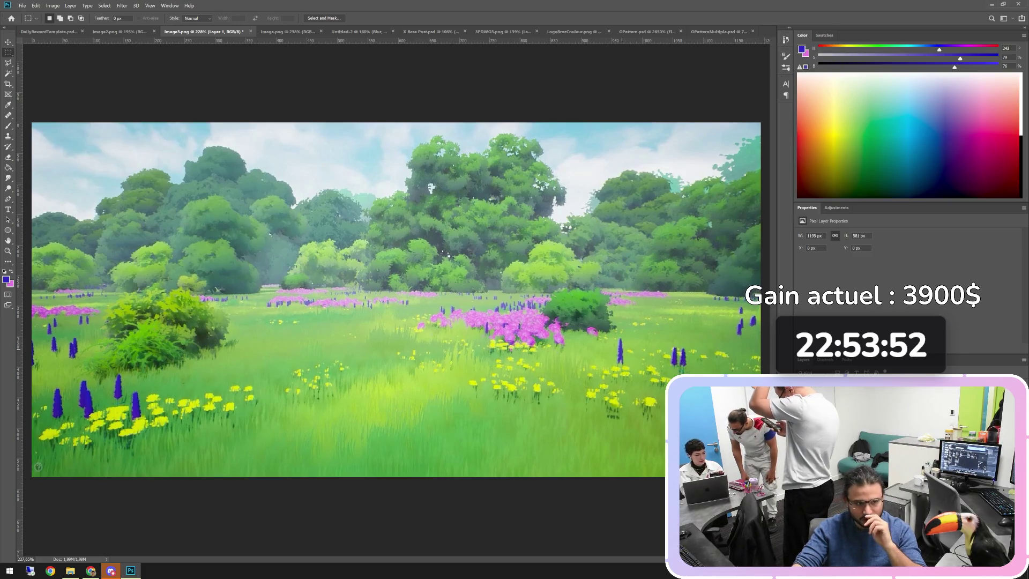
key("ctrl+shift+Tab")
key("ctrl+shift+Tab")
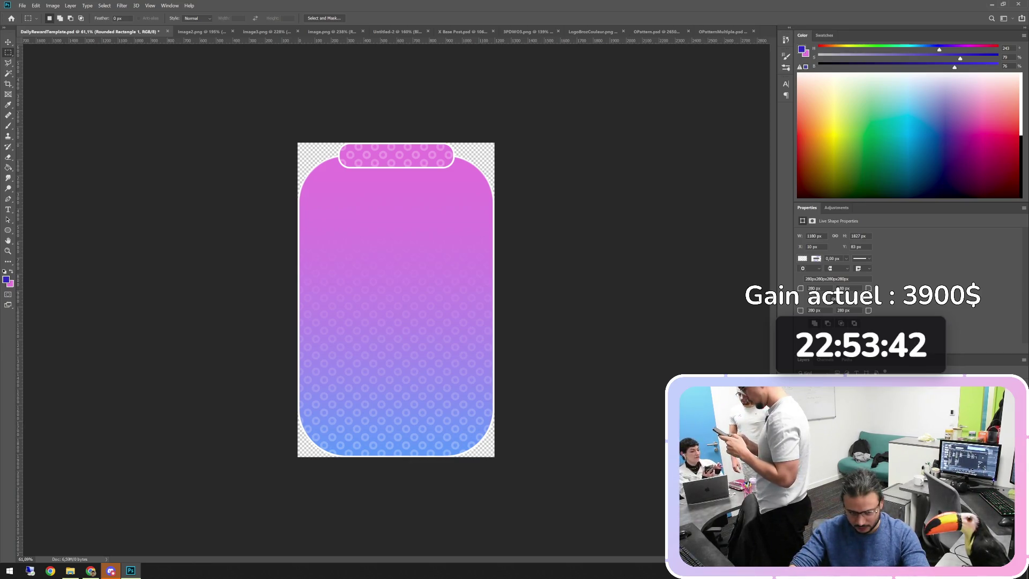
double_click(858, 408)
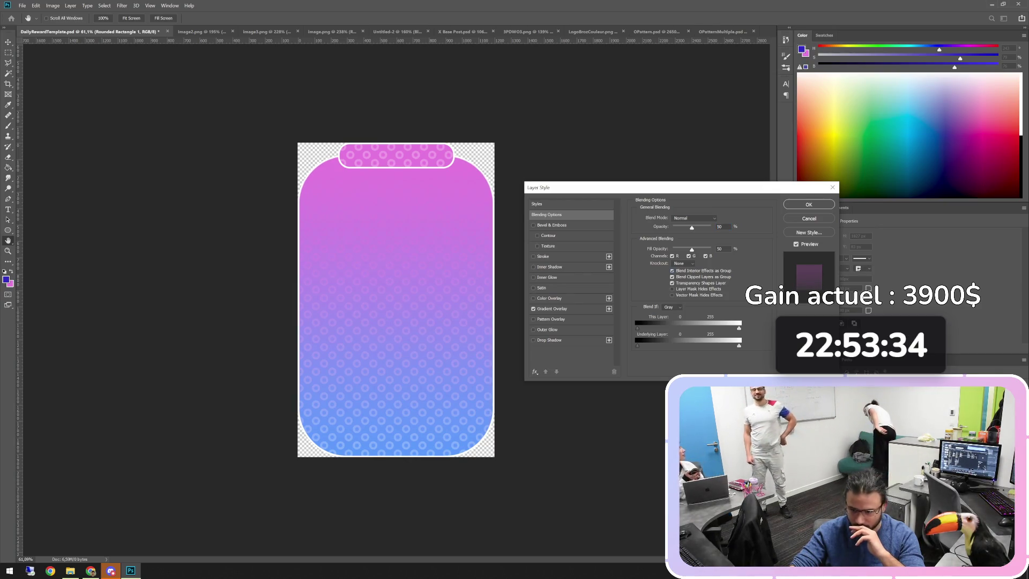
left_click(832, 187)
key("m")
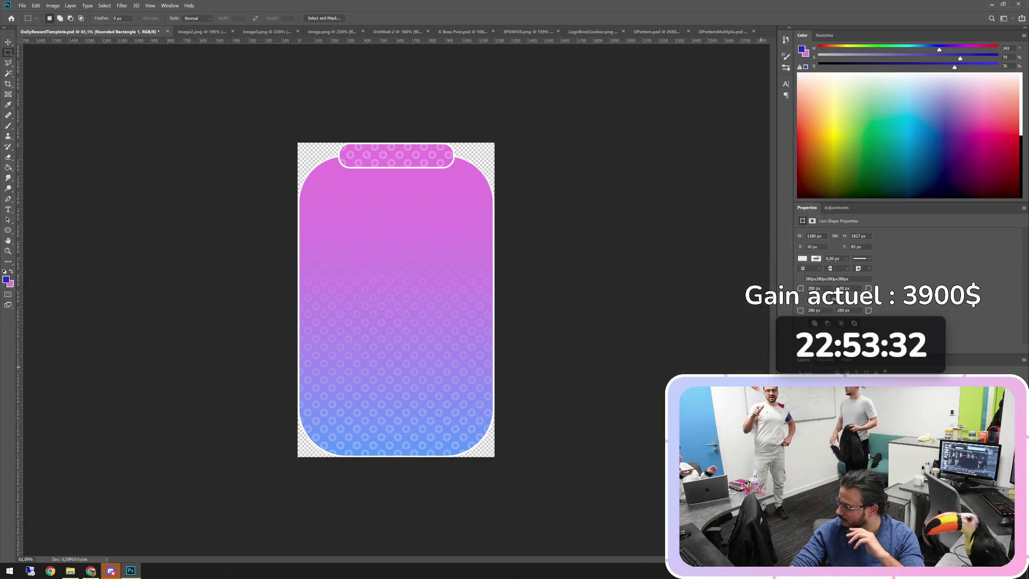